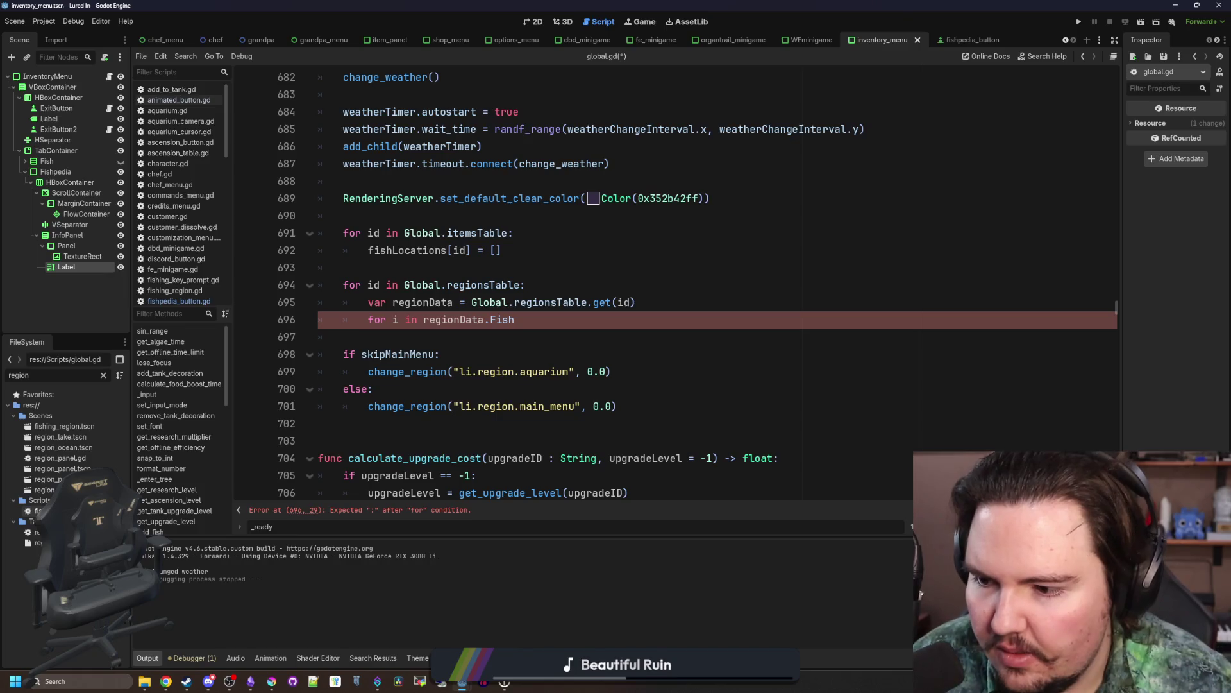
Step: Review fishing_region.gd and regions_table.gd to see each region's Fish and PotFish entries
double_click(38, 511)
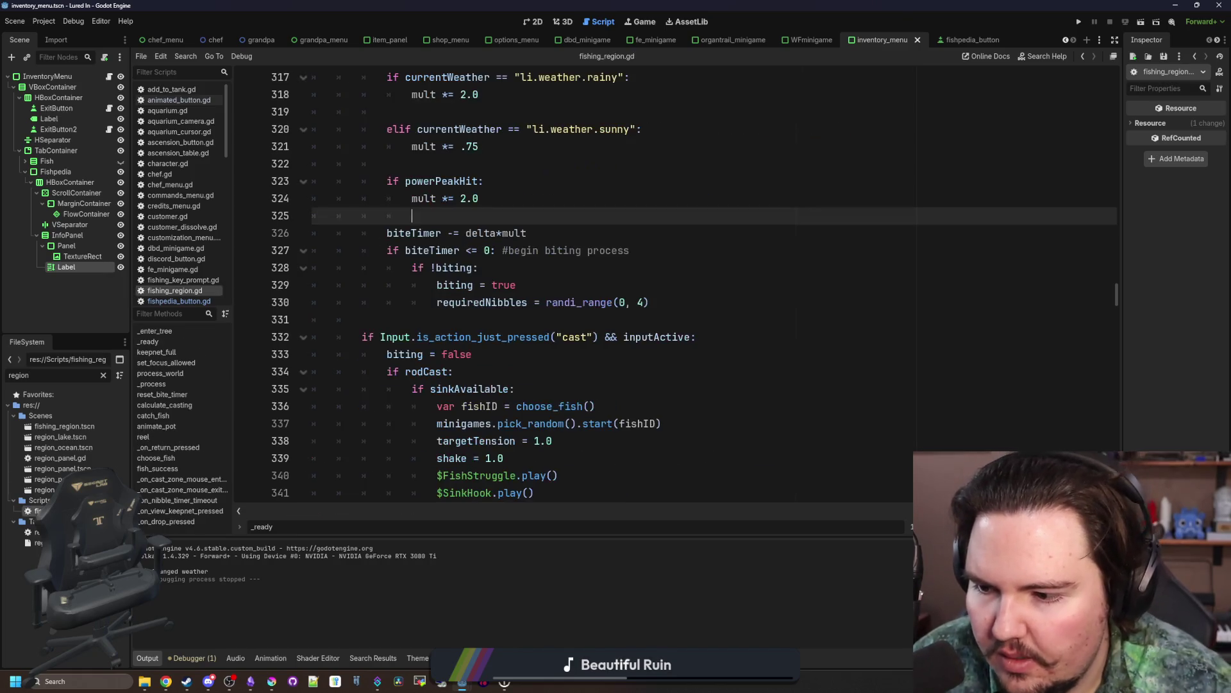
click(93, 375)
text(s)
double_click(86, 424)
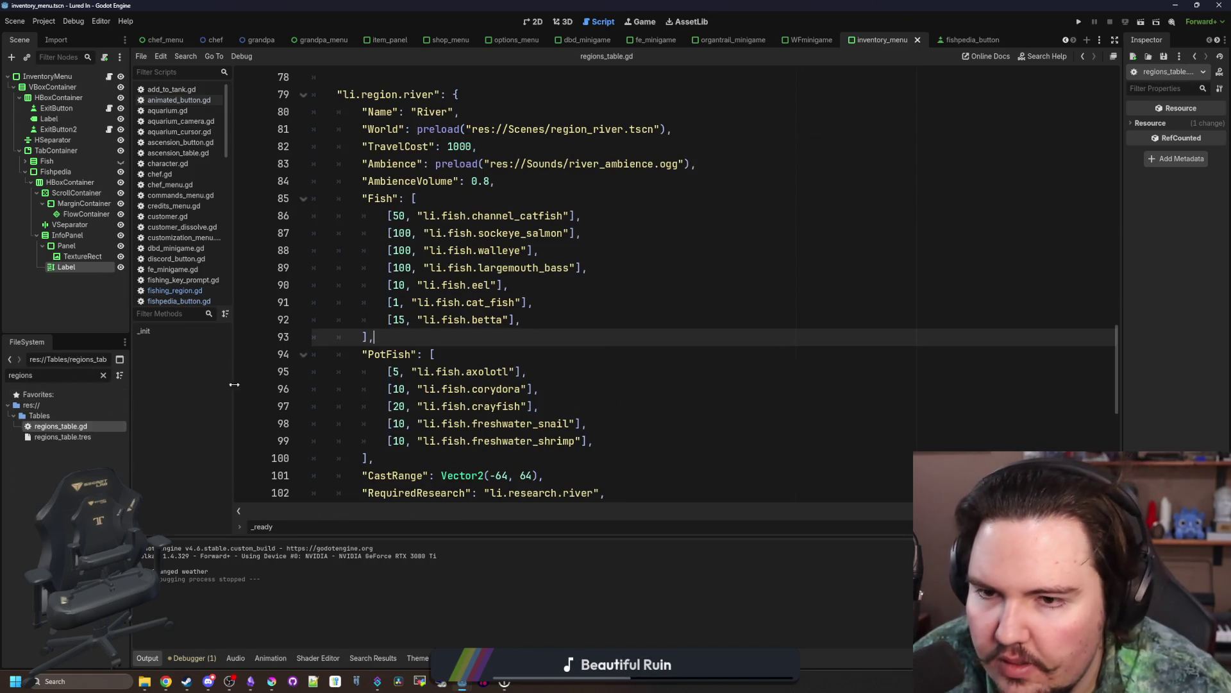
click(640, 276)
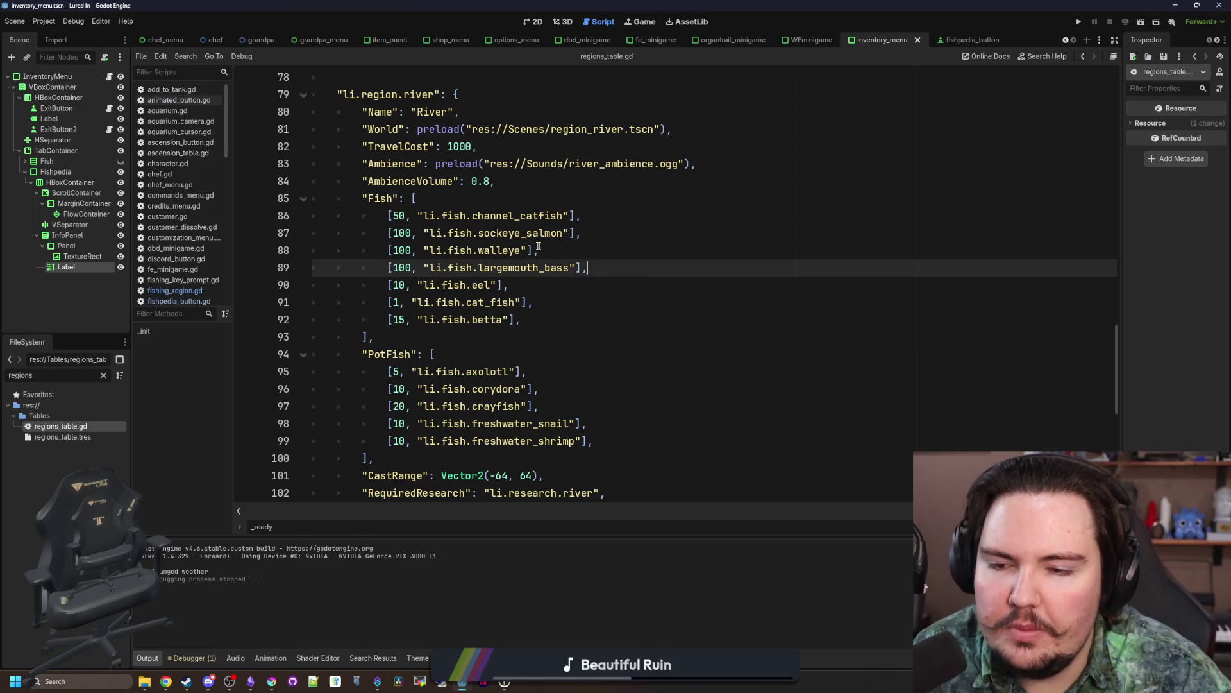
double_click(397, 355)
click(428, 341)
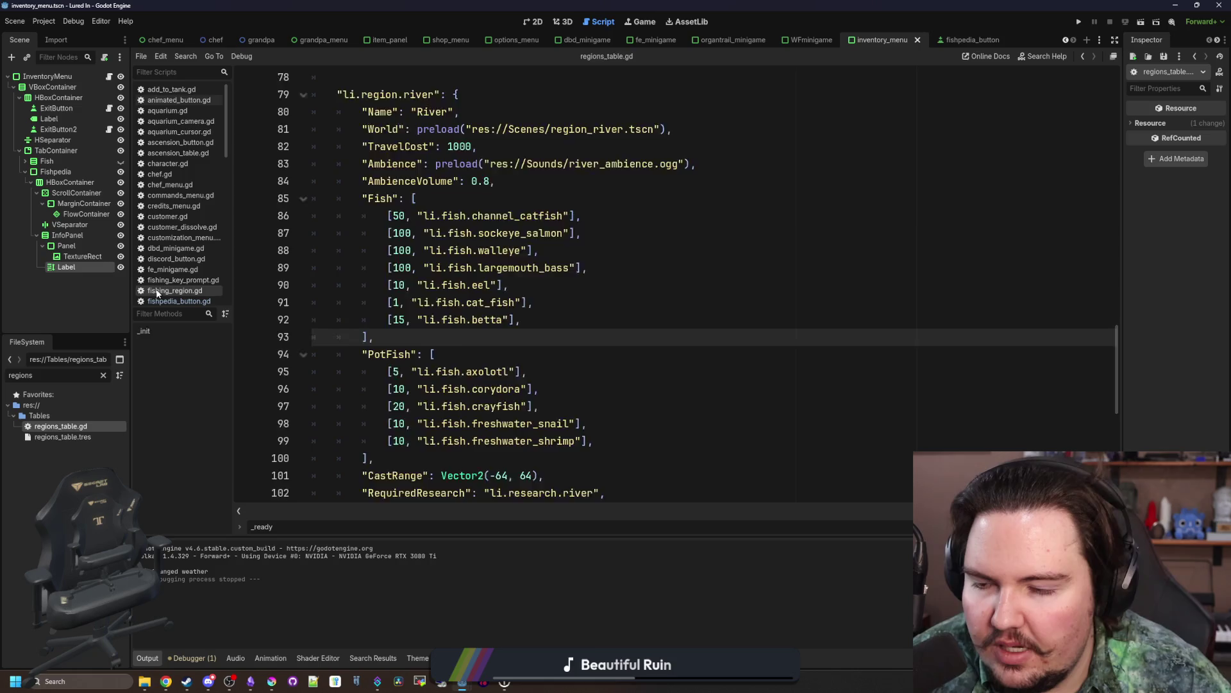
click(174, 291)
scroll(179, 168, down, 6)
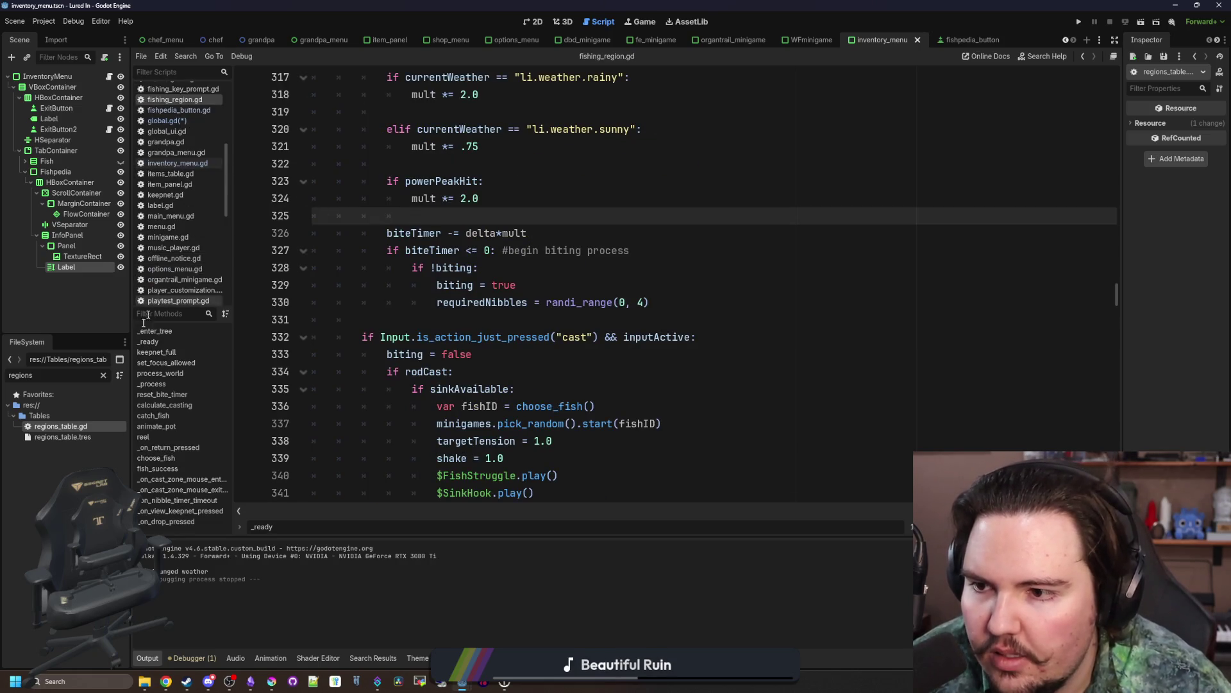
Step: Filter the file list for 'glob' and open global.gd at the regions loop
click(104, 375)
text(glob)
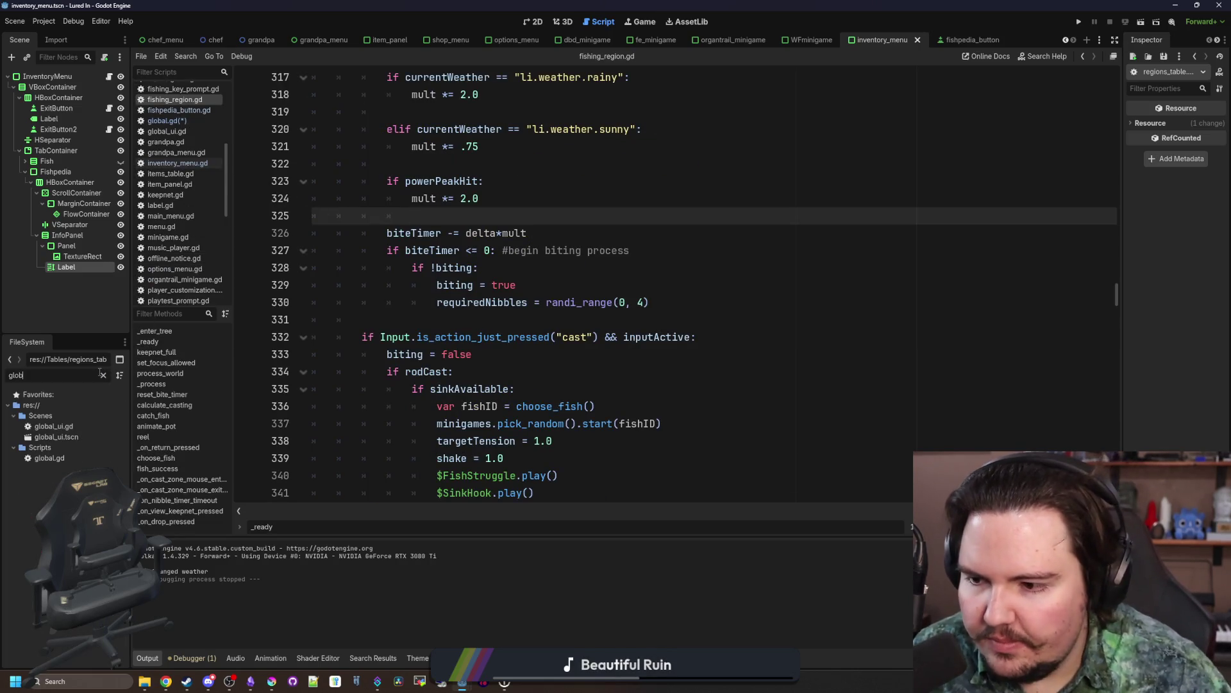
click(62, 458)
double_click(62, 458)
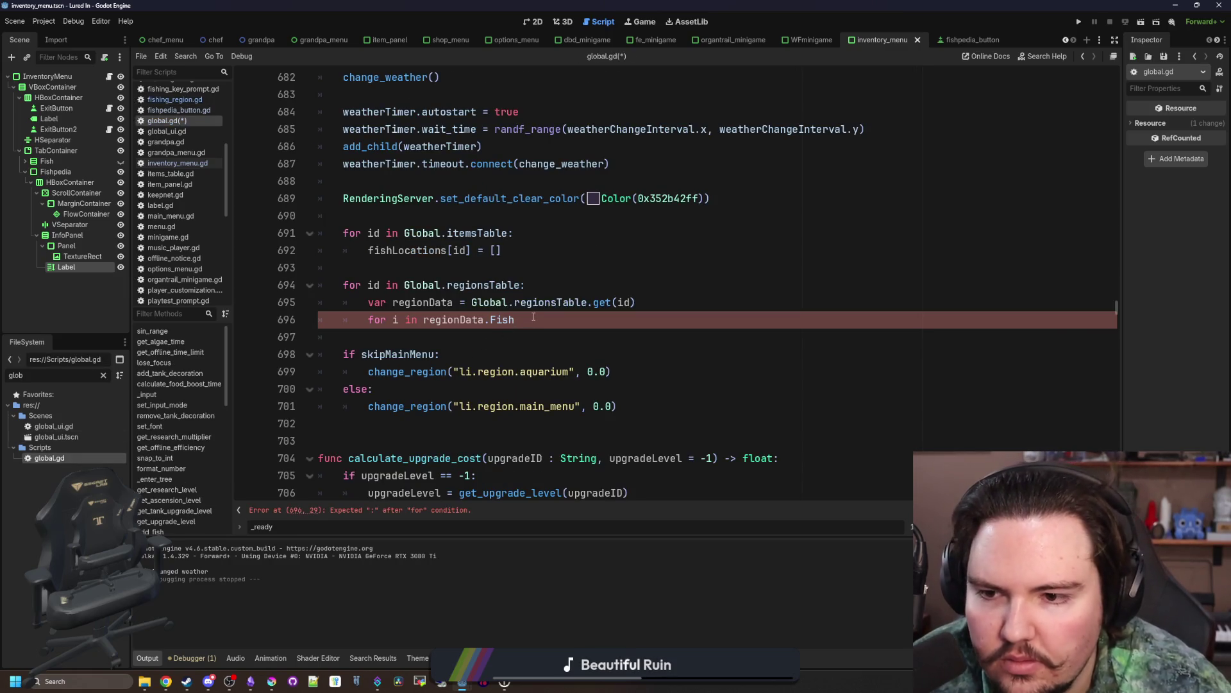
Step: Write 'for i in regionData.Fish:' and 'for i in regionData.PotFish:' loop headers
key(Return)
key(Return)
text(PotFish)
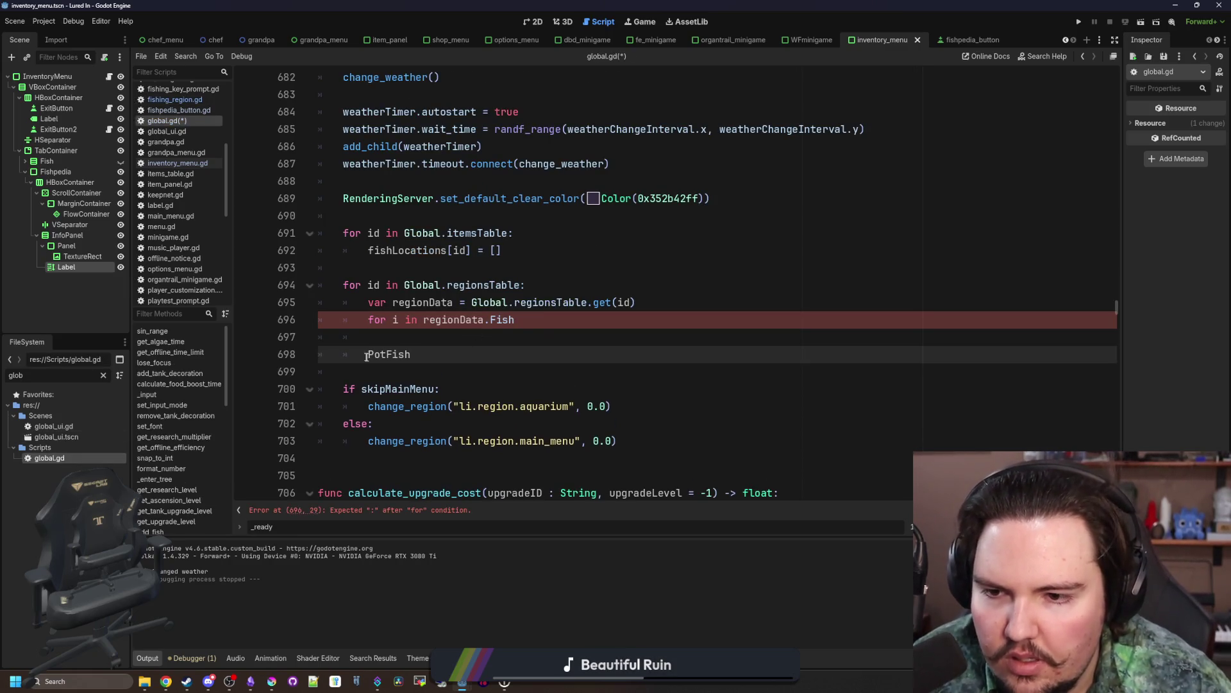
click(366, 354)
text(for i in regio)
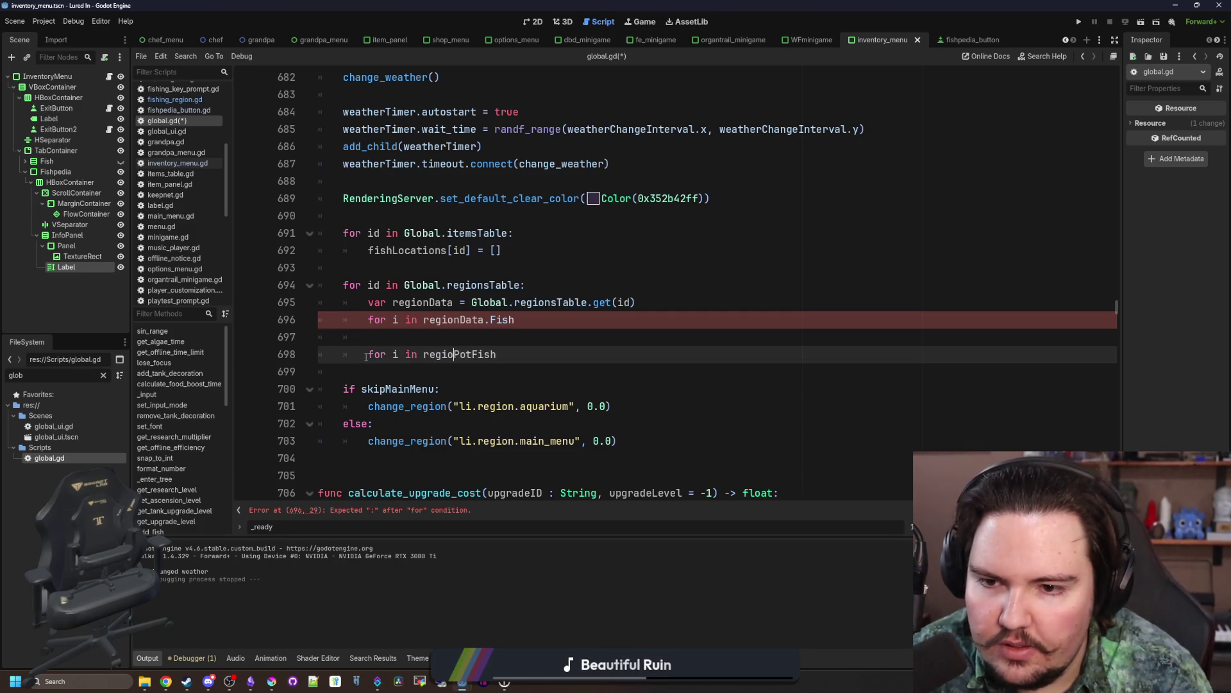
text(nData.)
click(555, 319)
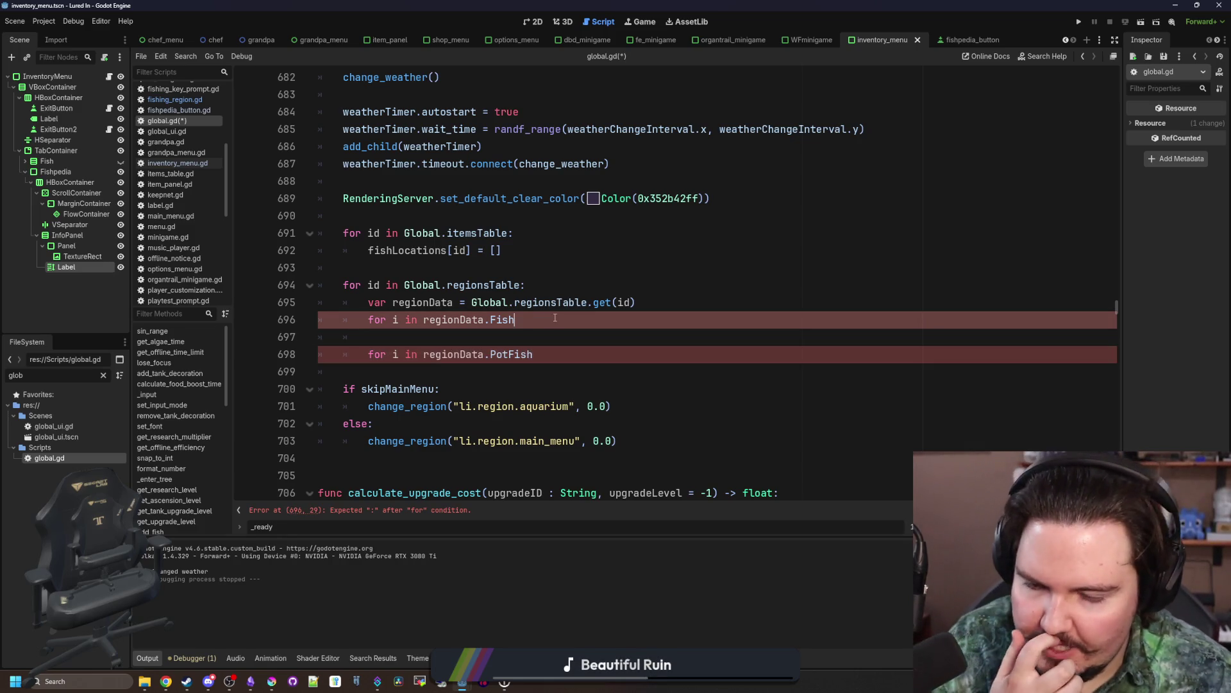
text(:)
key(Return)
key(Down)
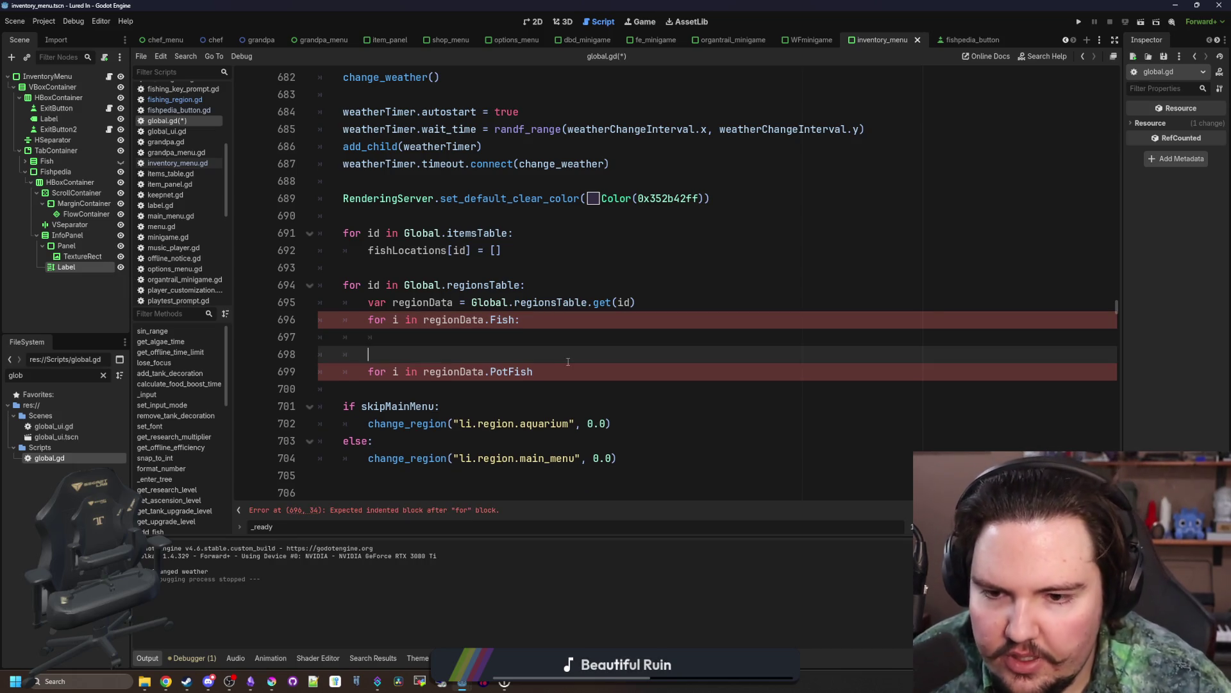
click(571, 370)
text(:)
key(Return)
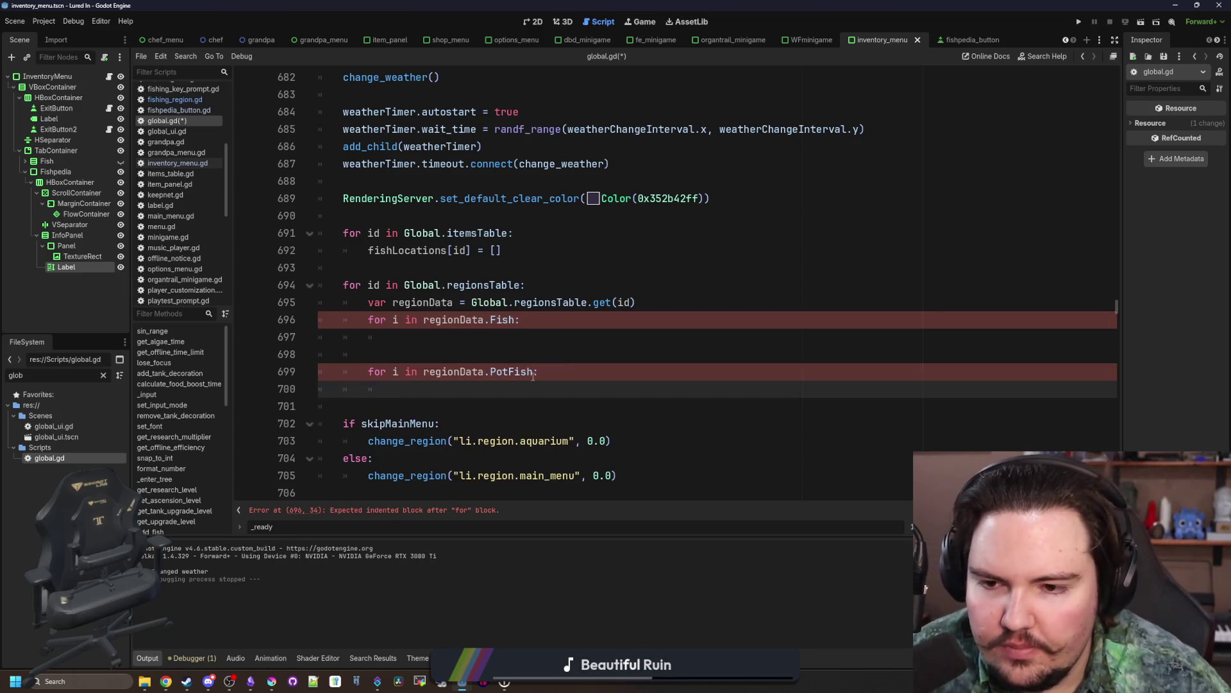
Step: Rename the loop variable to fishID in both the Fish and PotFish loops
click(457, 332)
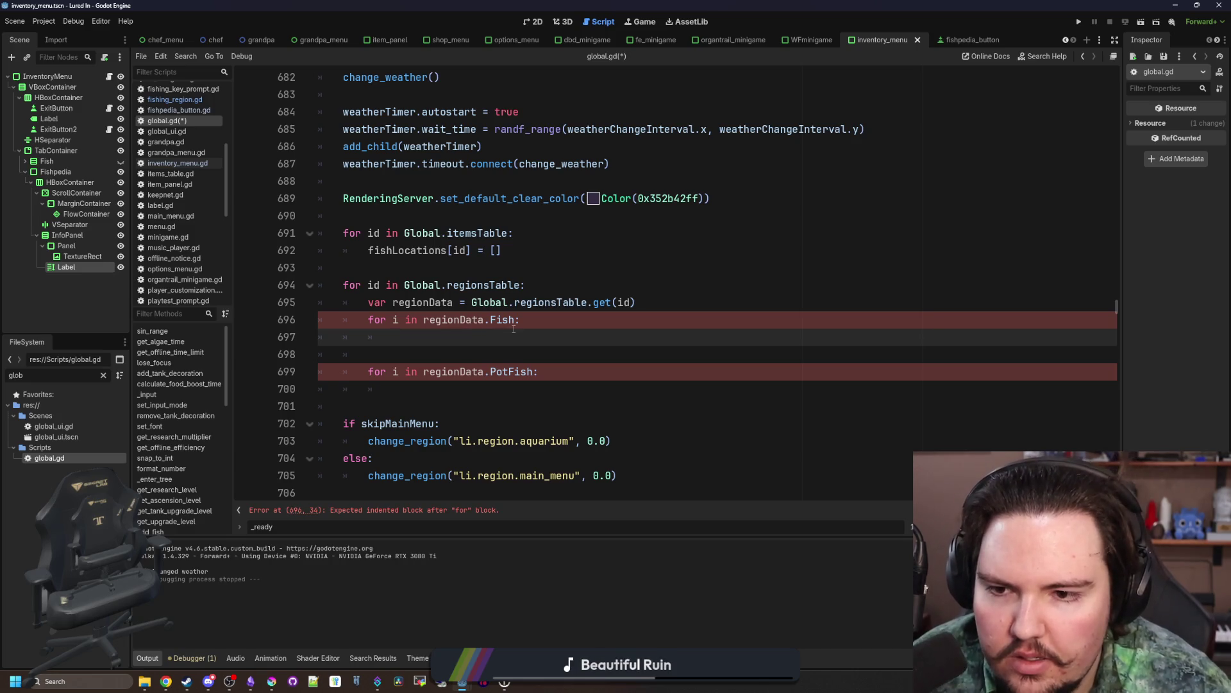
click(406, 319)
key(BackSpace)
text(fishID)
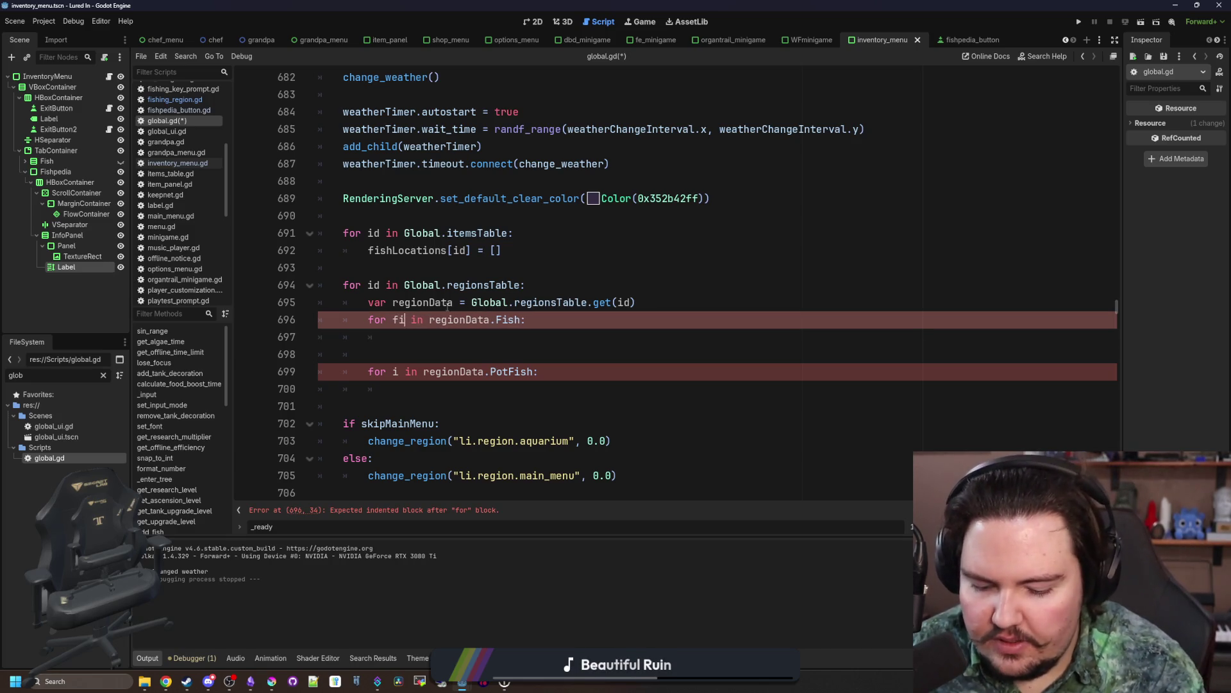
double_click(420, 319)
key(ctrl+c)
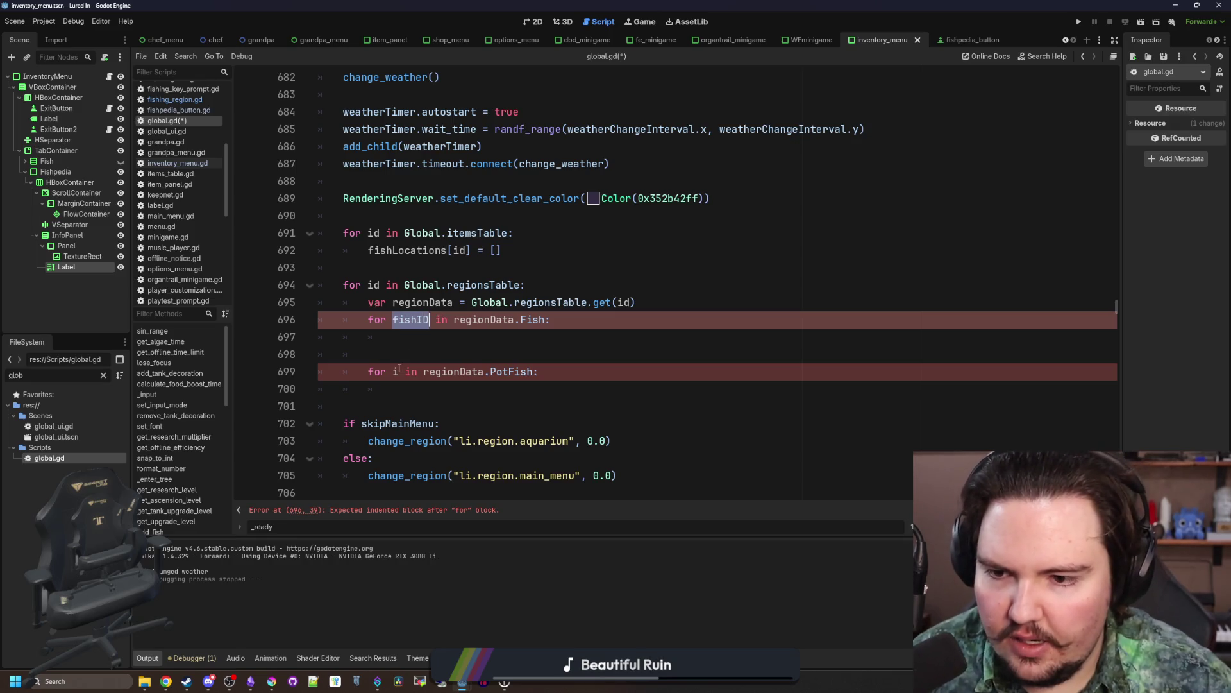
double_click(396, 372)
key(ctrl+v)
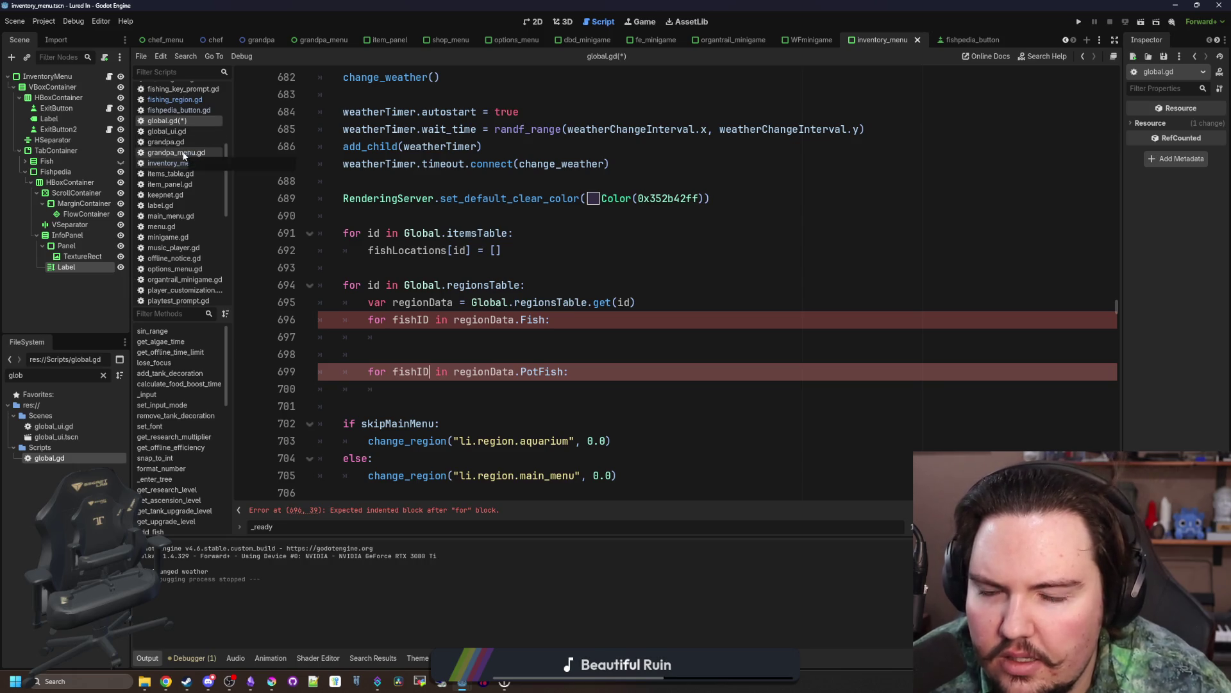
Step: Glance at fishing_region.gd again, then return to global.gd and save it
click(187, 101)
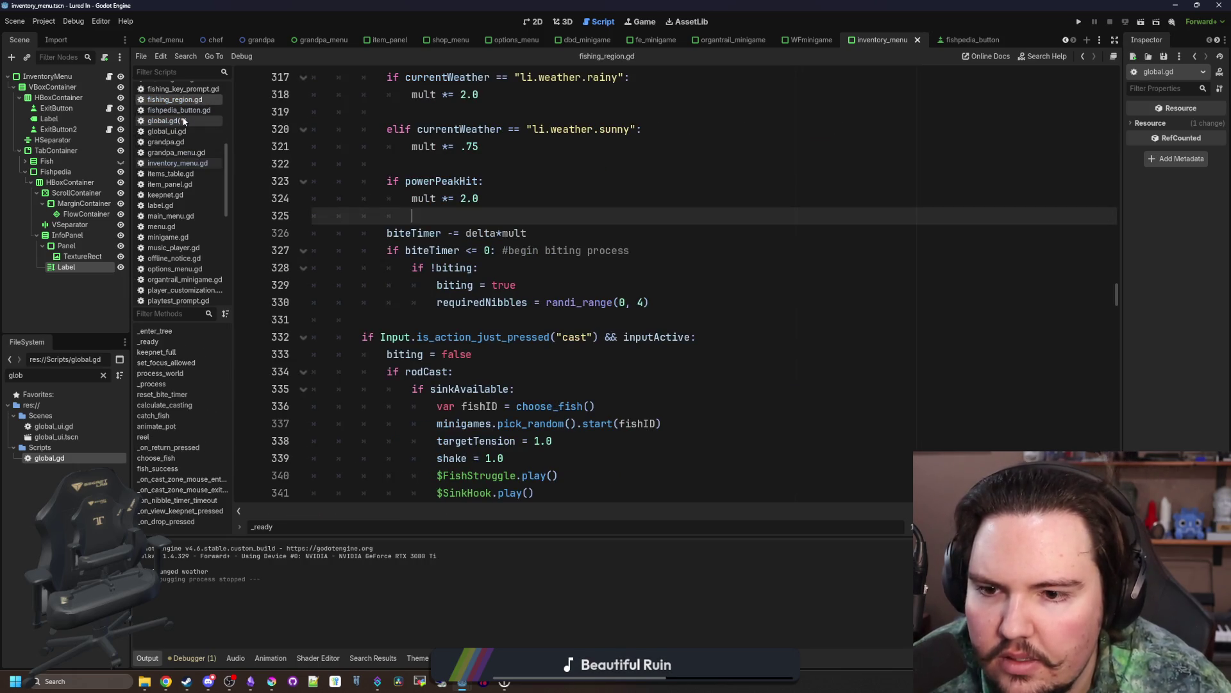
click(184, 121)
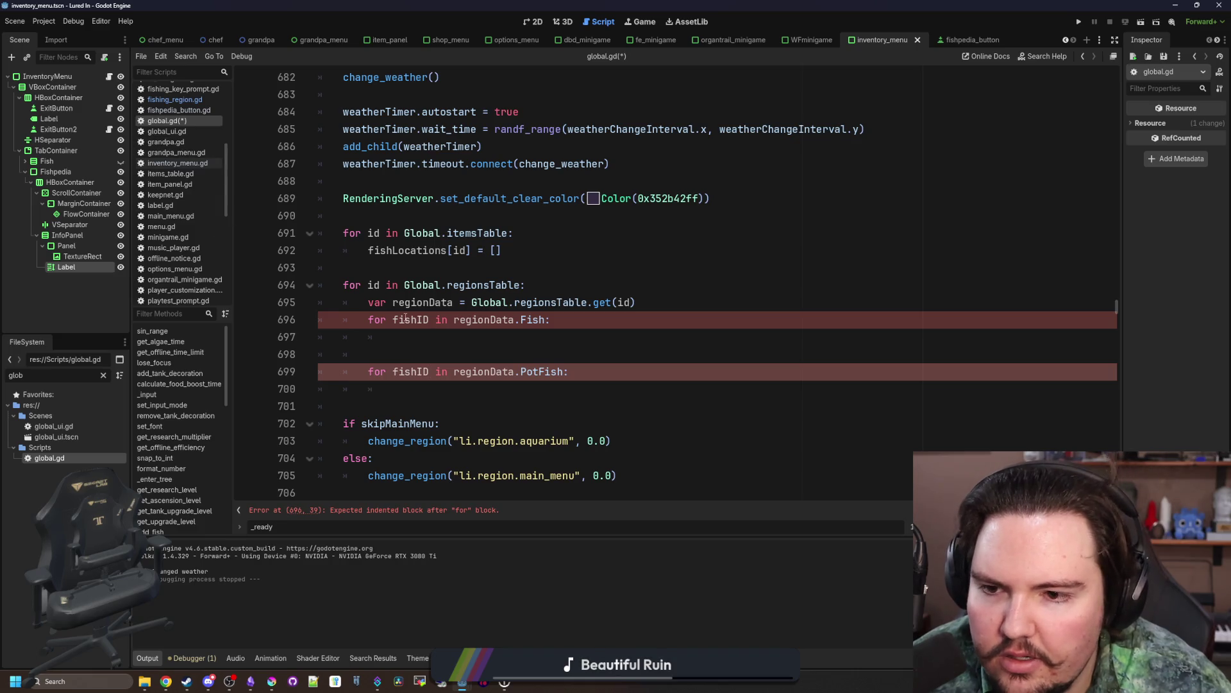
click(420, 334)
key(ctrl+s)
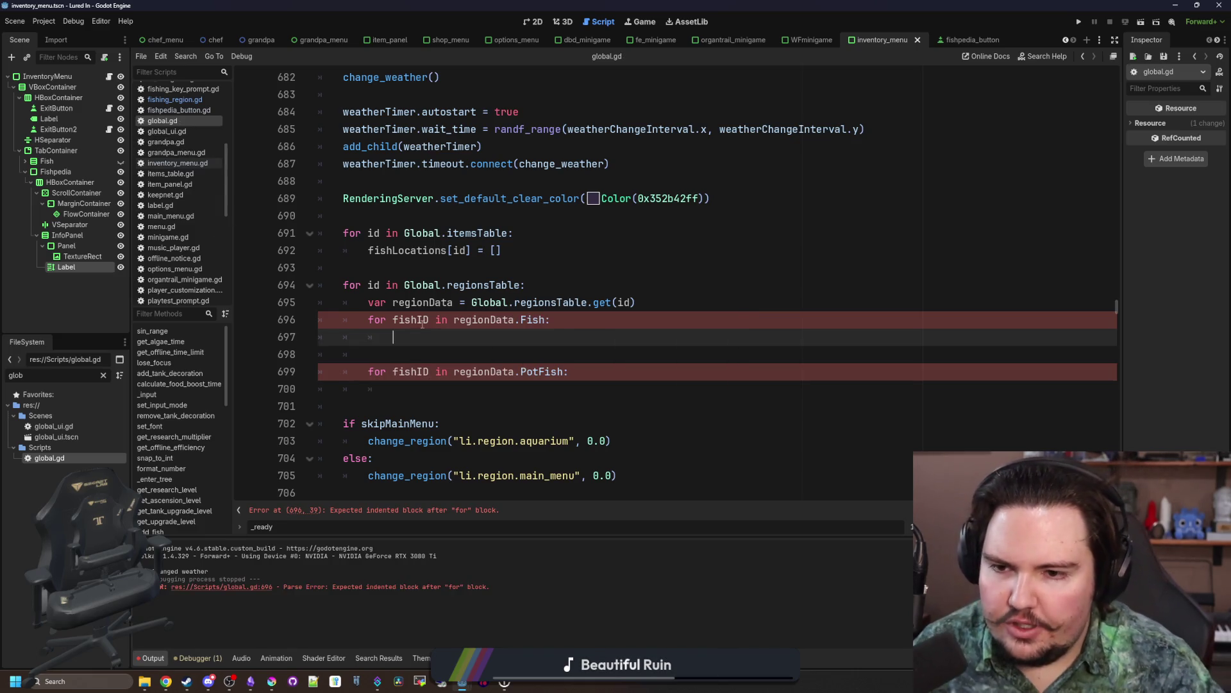
Step: Rename both loop variables to arr and add 'var fishID = arr[1]' inside each loop
double_click(422, 321)
text(arr)
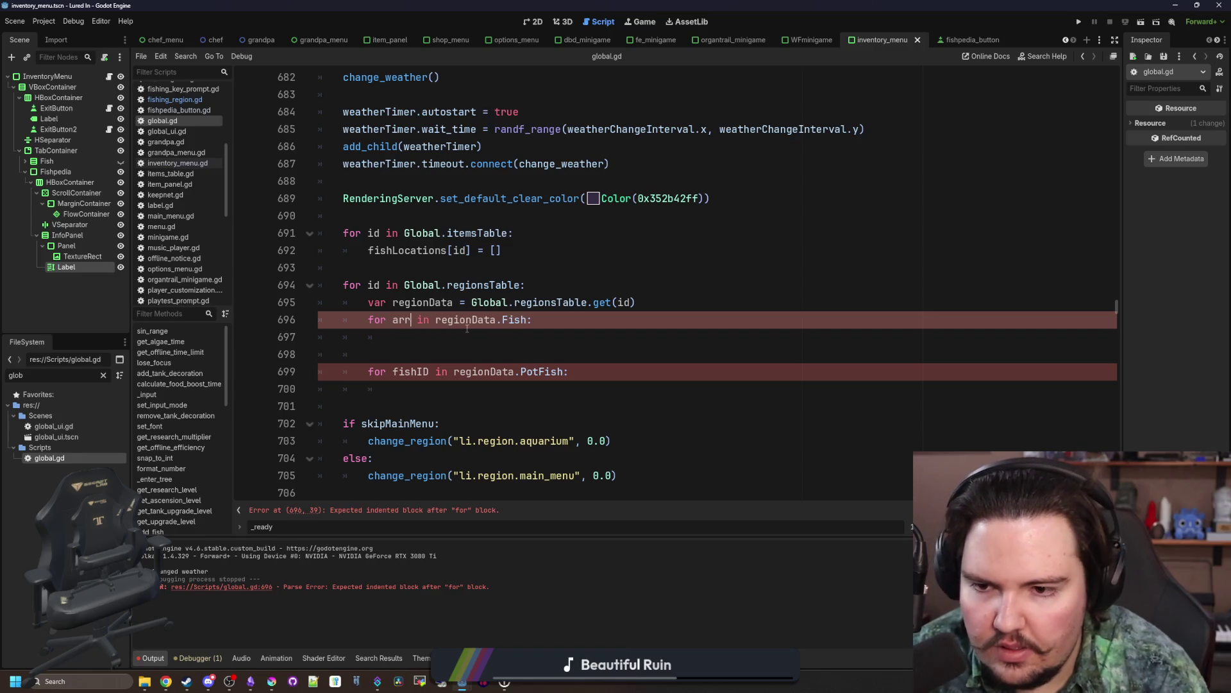
click(418, 360)
double_click(410, 372)
text(arr)
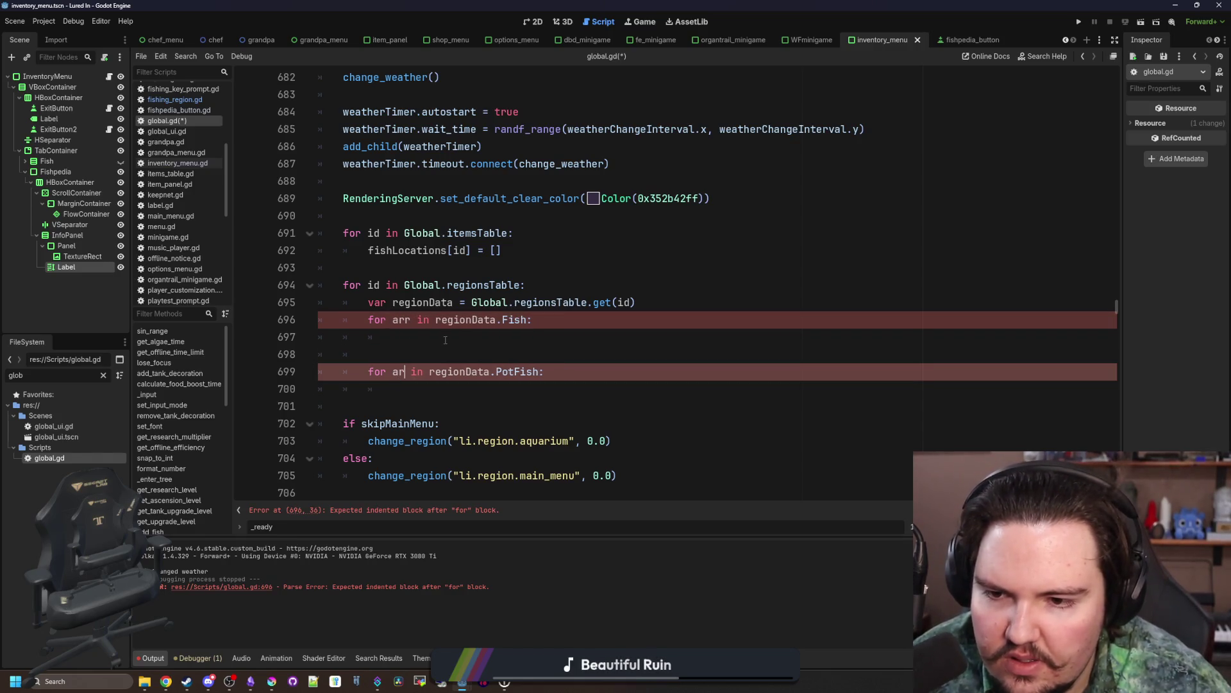
click(445, 338)
text(var fishID = )
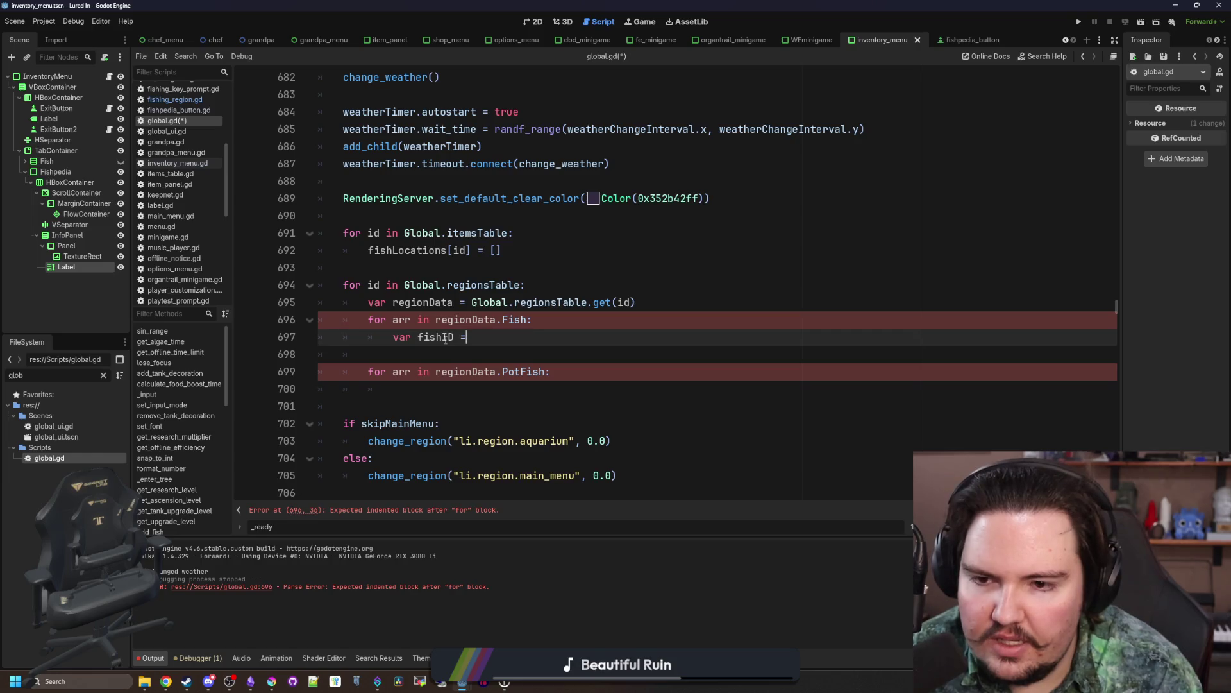
text(arr[1])
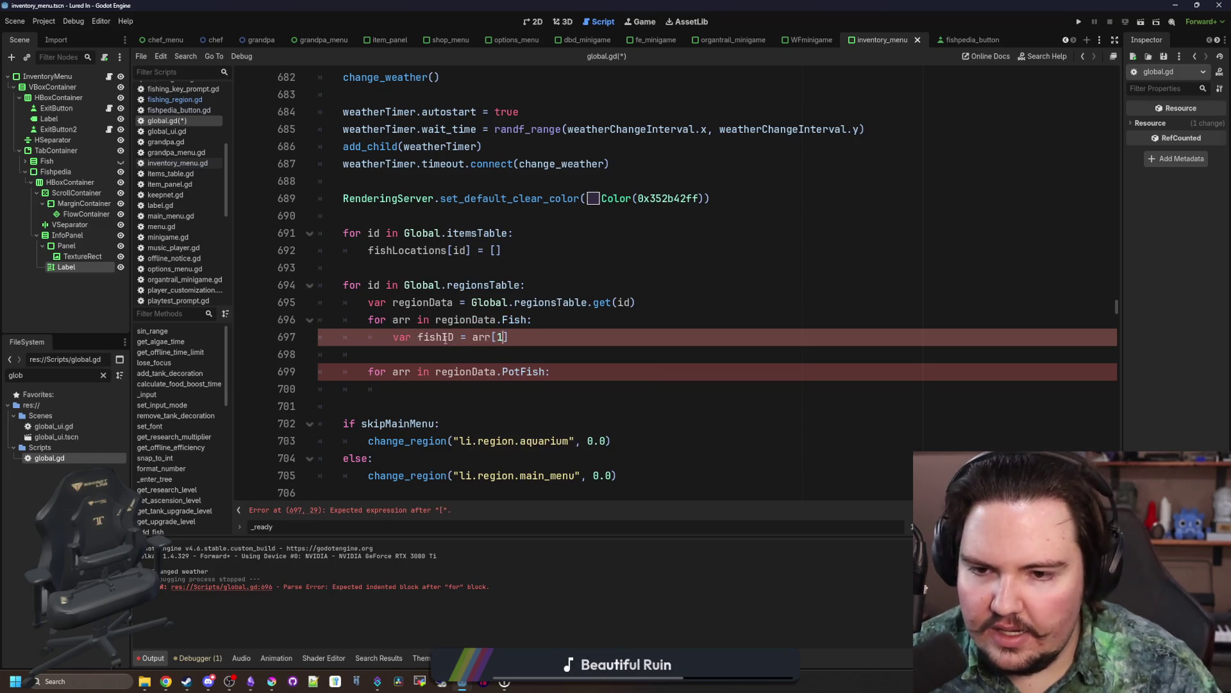
drag(528, 340, 390, 338)
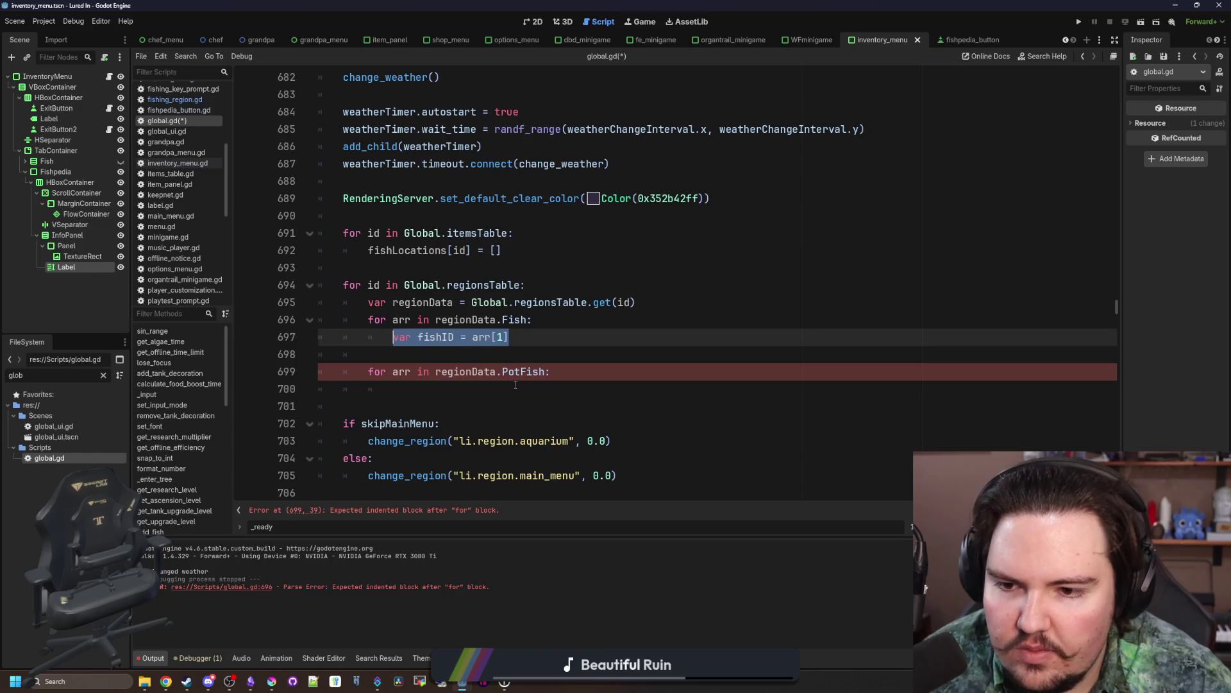
key(ctrl+c)
click(515, 385)
key(ctrl+v)
Step: Add 'fishLocations[fishID].append(id)' to the PotFish loop body
key(Return)
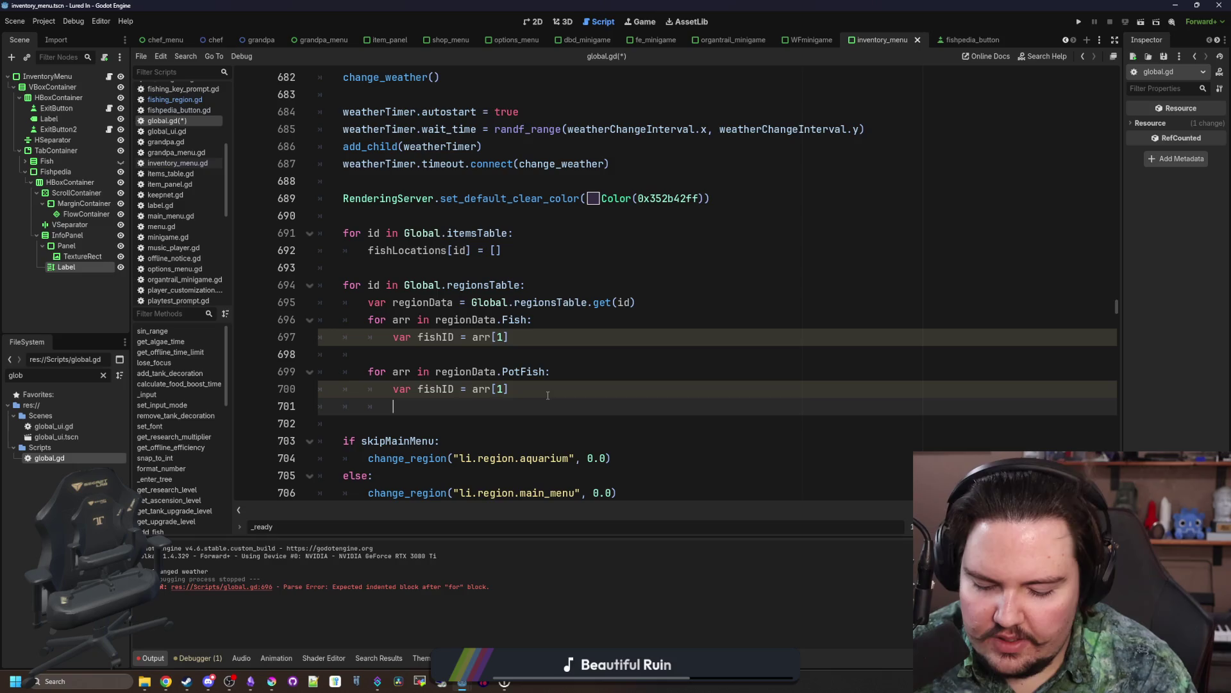
text(fishLo)
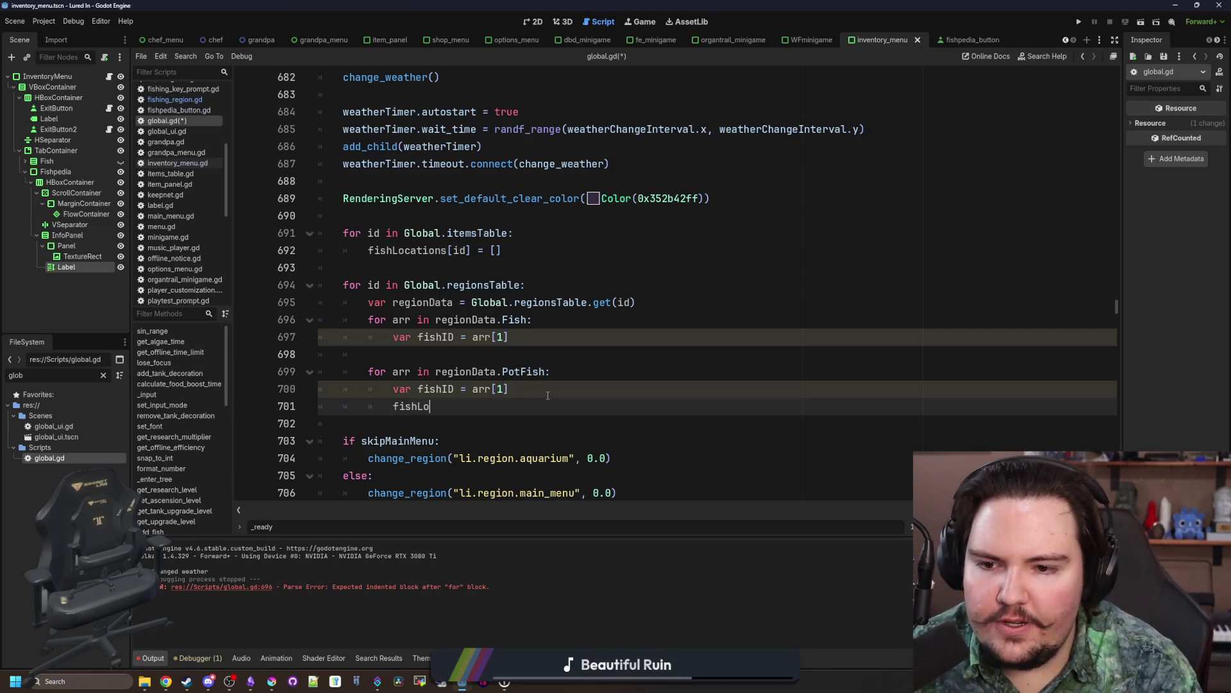
text(cations[fishID)
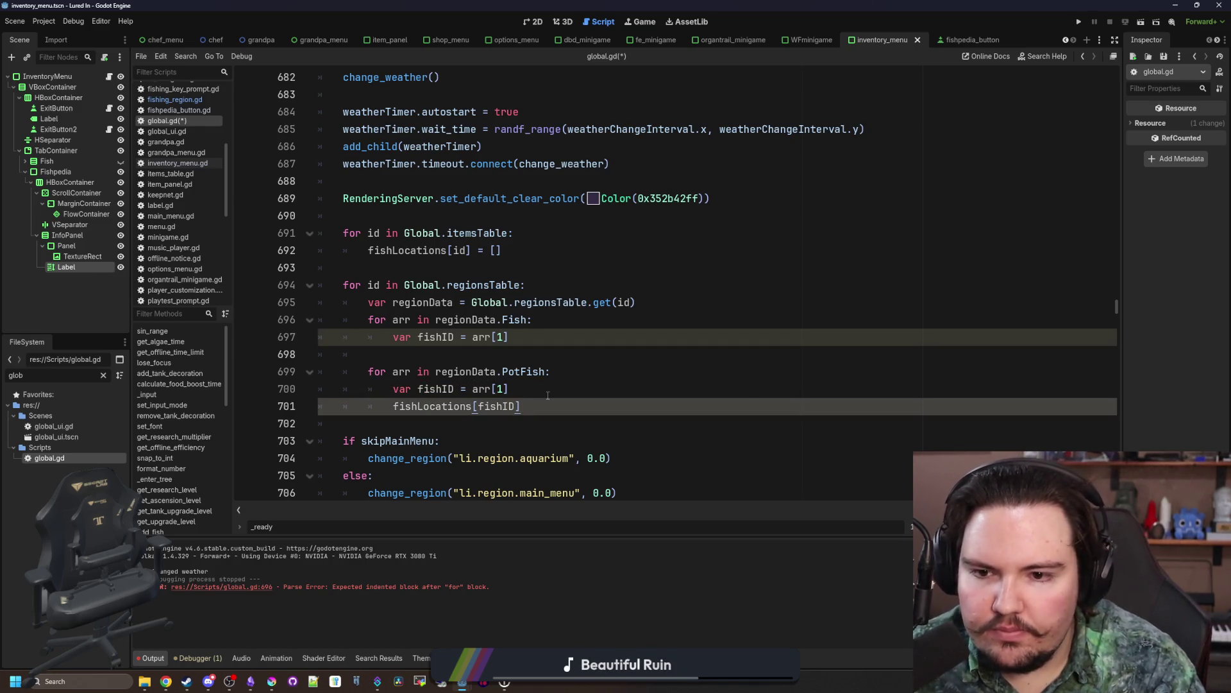
text(appe)
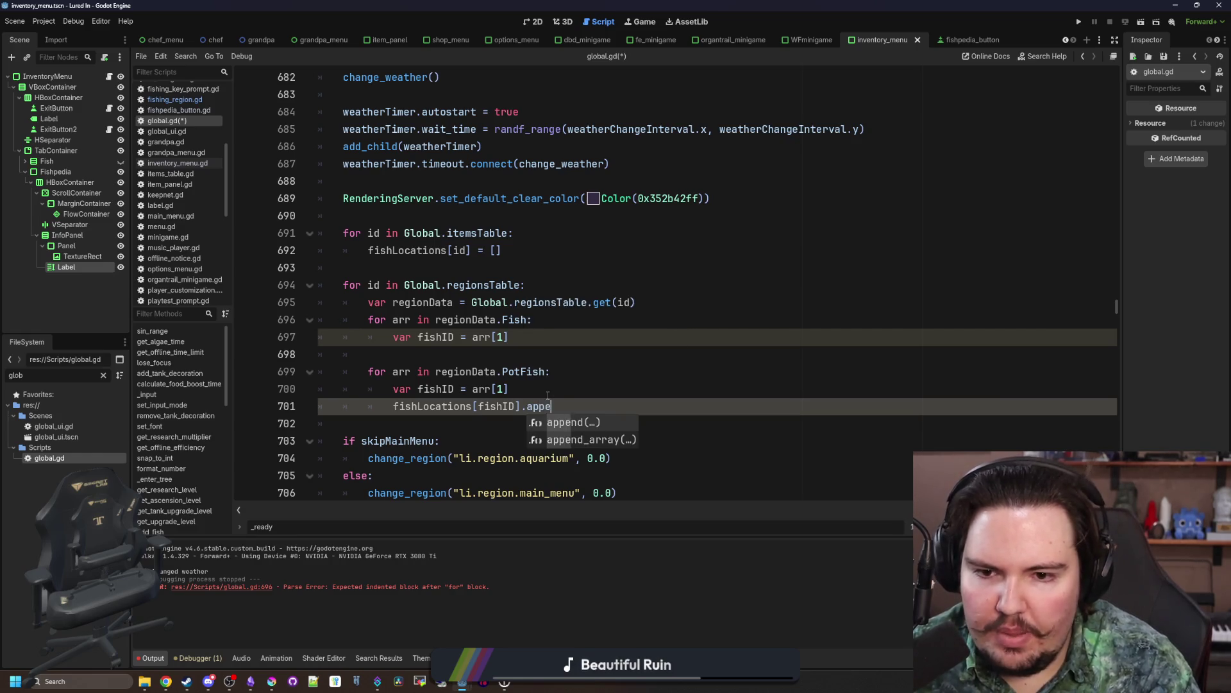
key(Return)
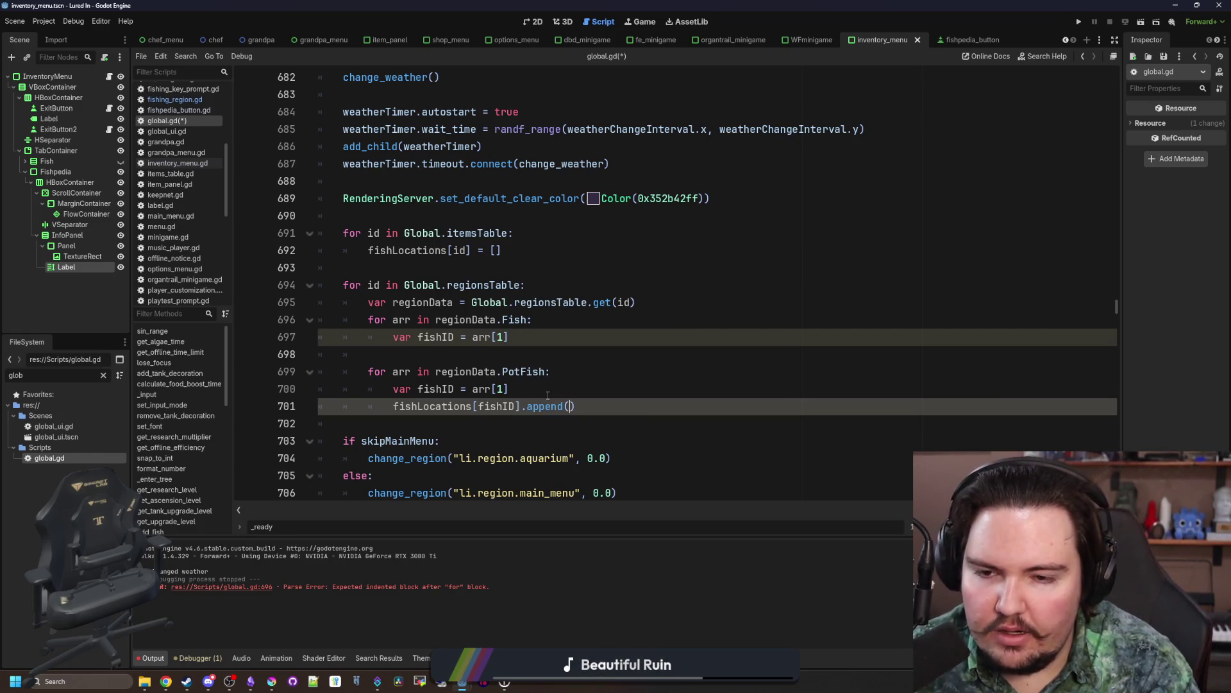
text(id)
click(542, 393)
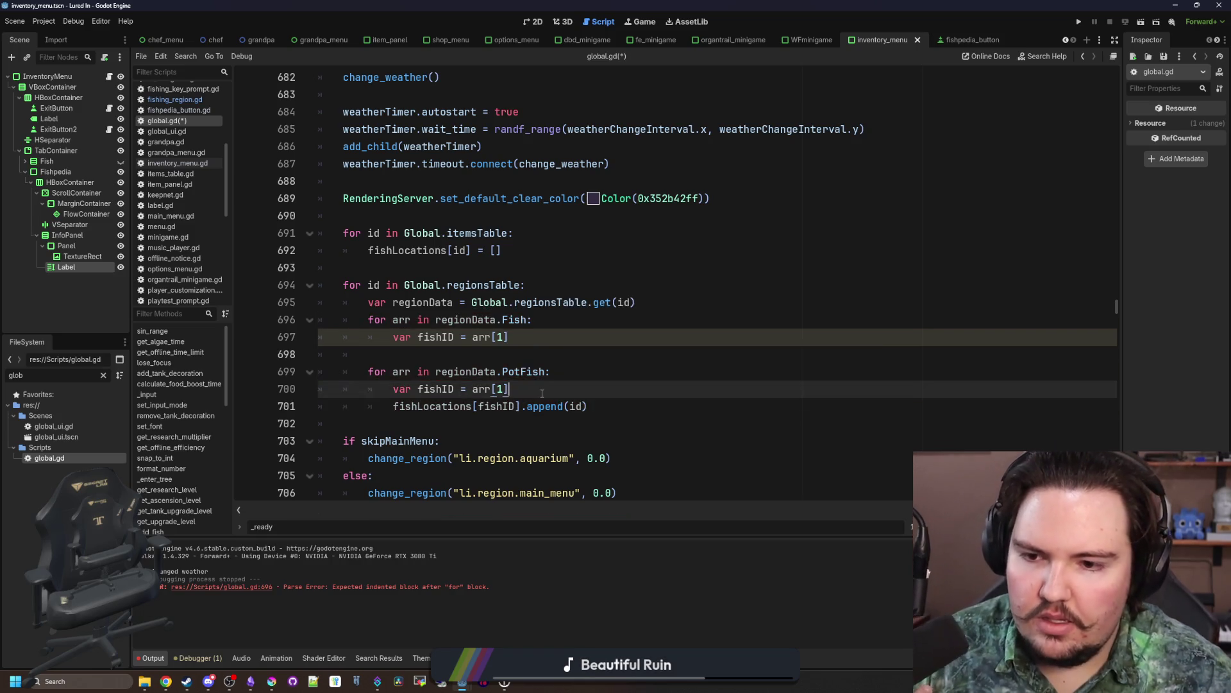
Step: Copy the append line into the Fish loop and save global.gd
drag(589, 406, 389, 409)
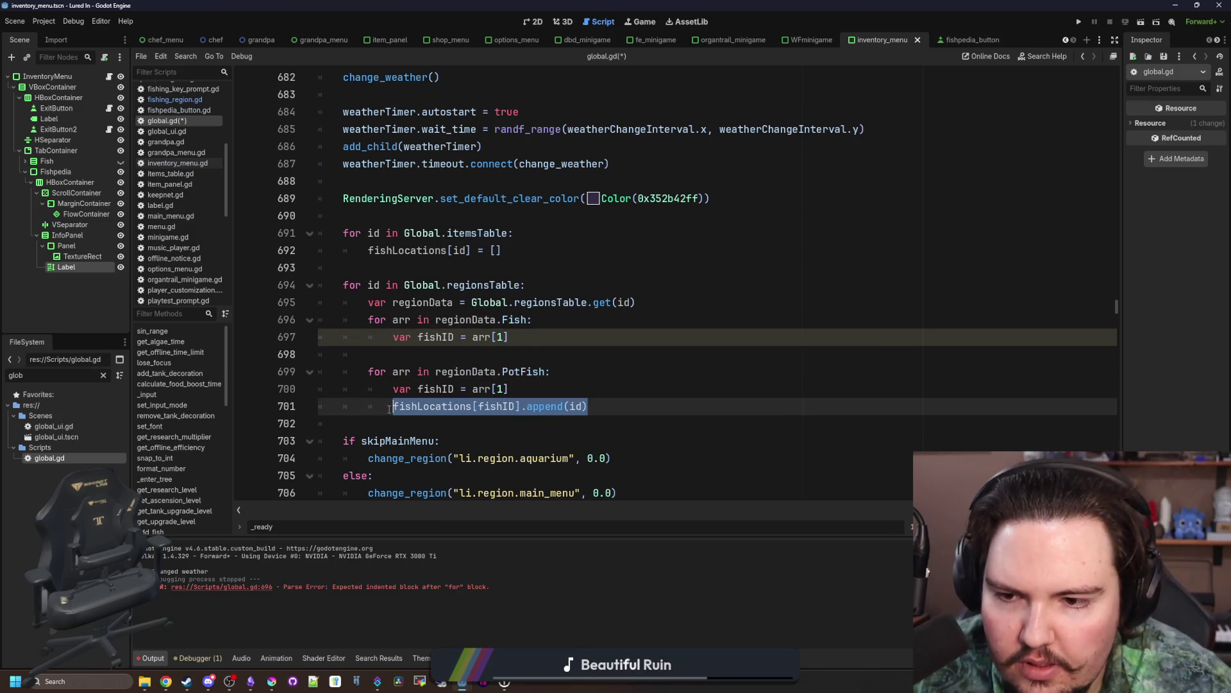
key(ctrl+c)
click(526, 337)
key(Return)
key(ctrl+v)
click(436, 371)
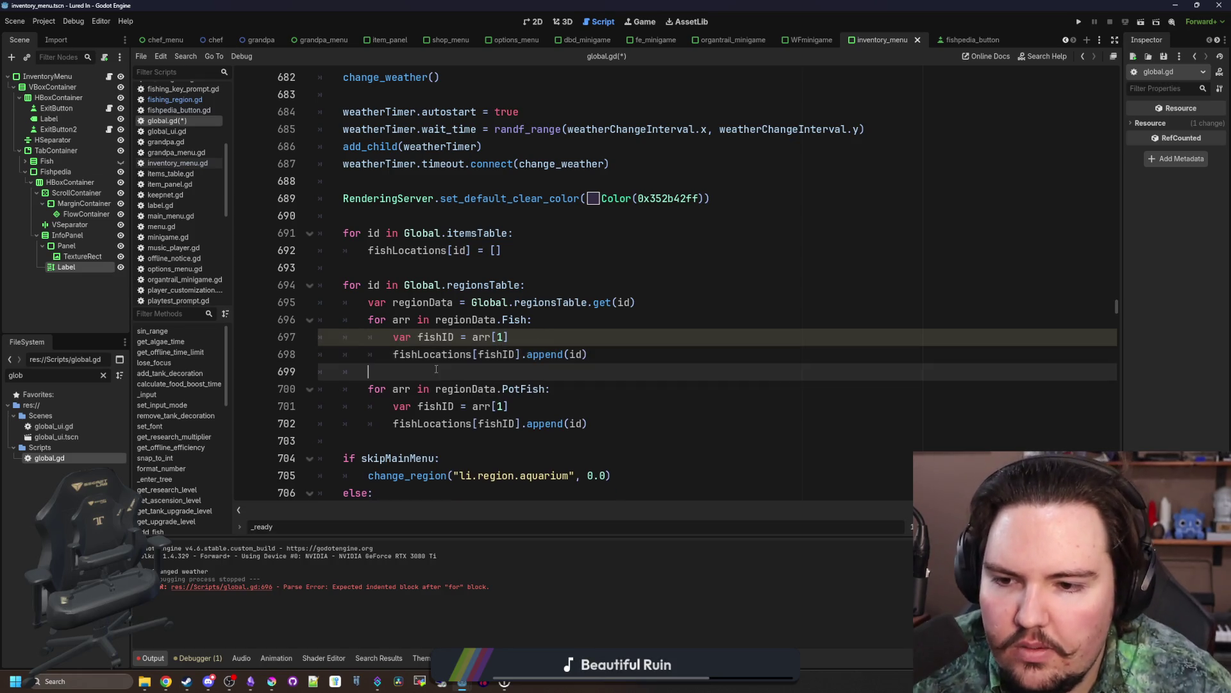
scroll(455, 365, down, 1)
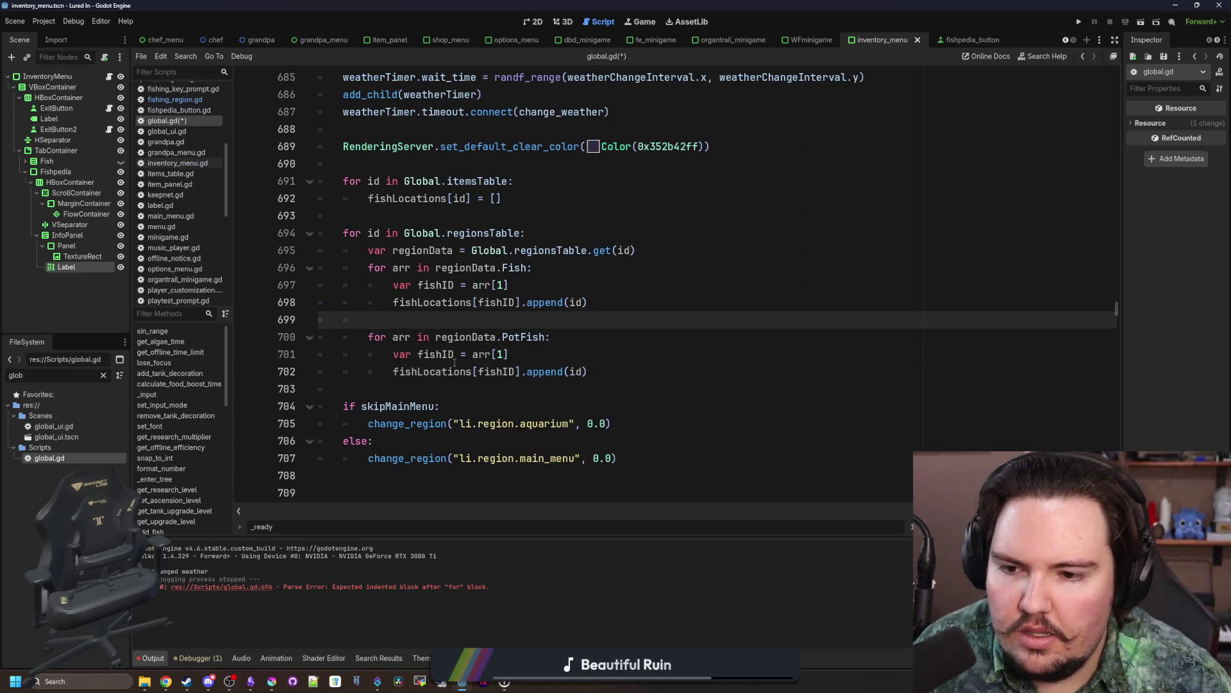
click(384, 222)
key(ctrl+s)
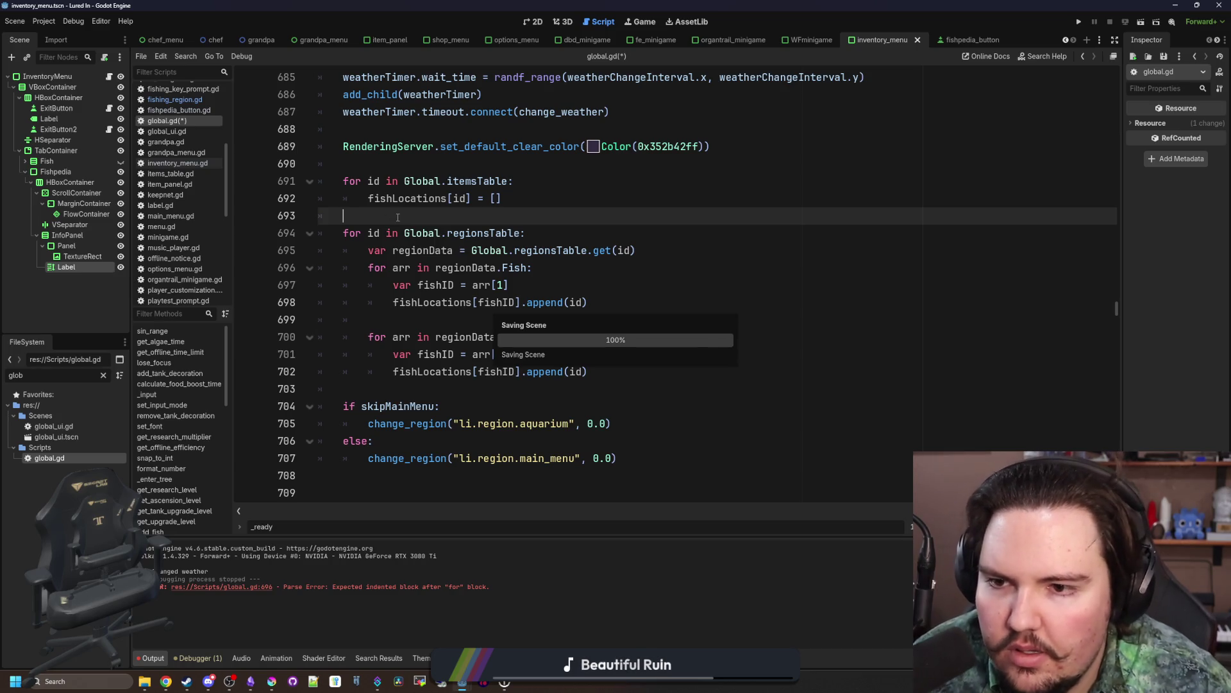
Step: Filter files for 'inven' and open the inventory_menu scene and its script
click(103, 376)
click(641, 319)
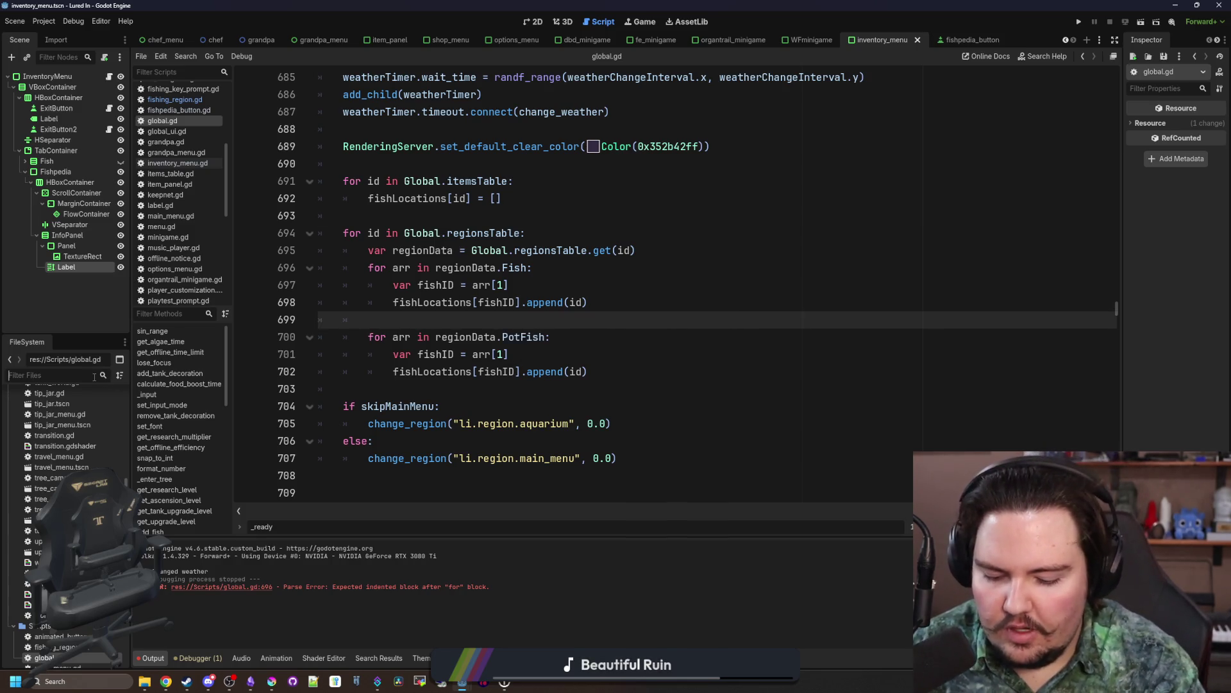
text(inven)
double_click(67, 436)
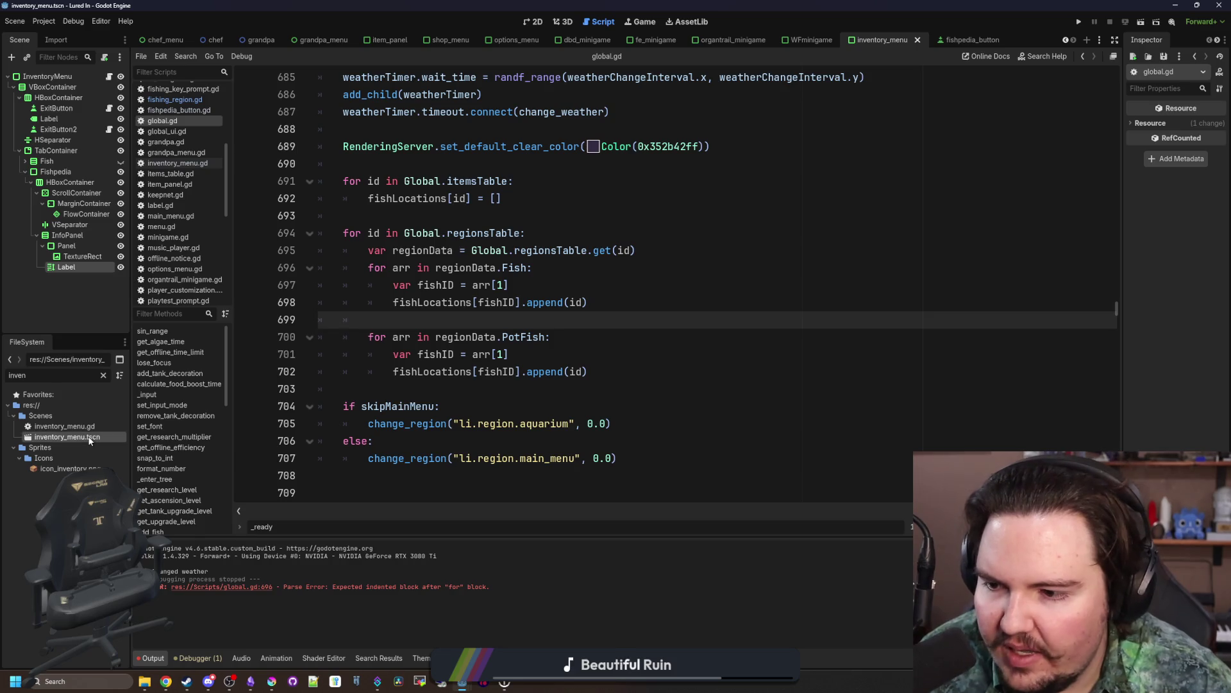
click(537, 22)
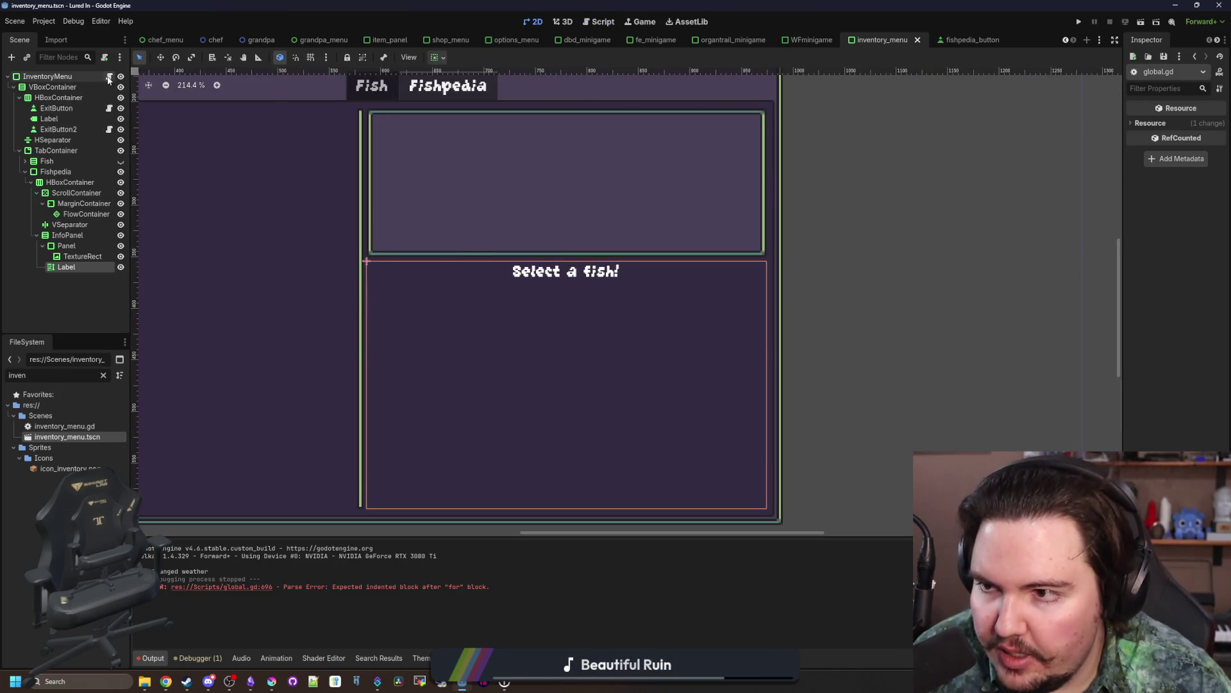
click(109, 75)
click(523, 411)
key(ctrl+s)
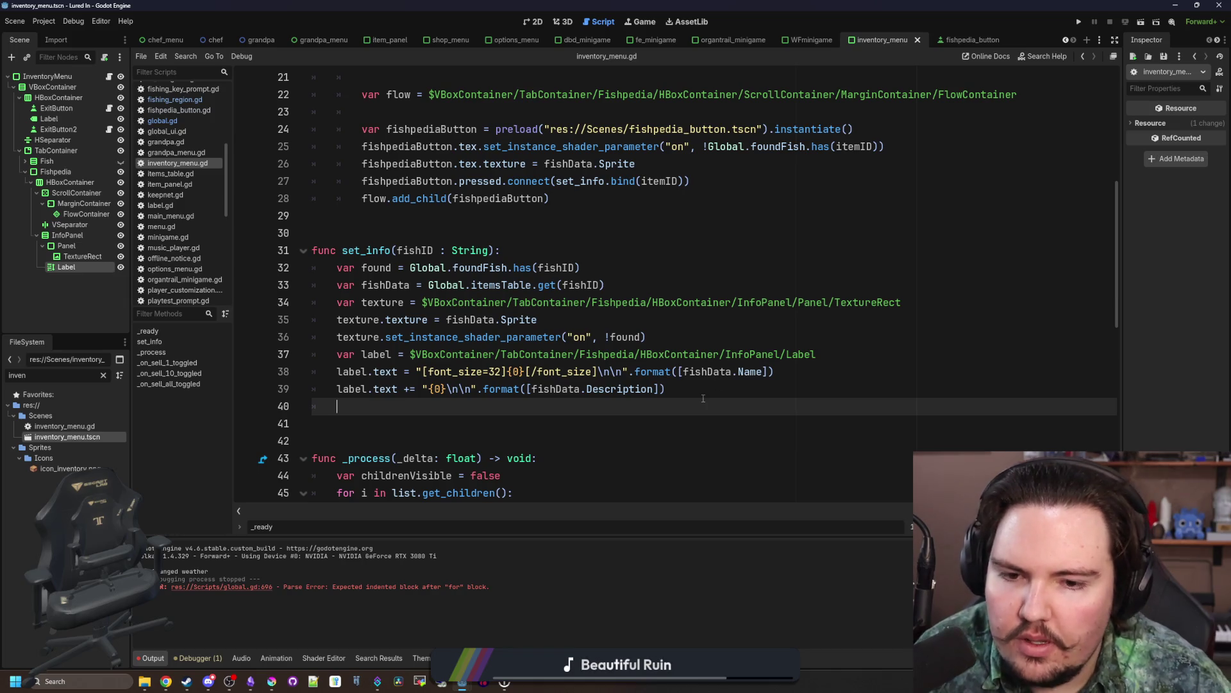
Step: In set_info, add 'var regions = Global.fishLocations[fishID]' after the description code
click(734, 395)
key(Return)
key(Return)
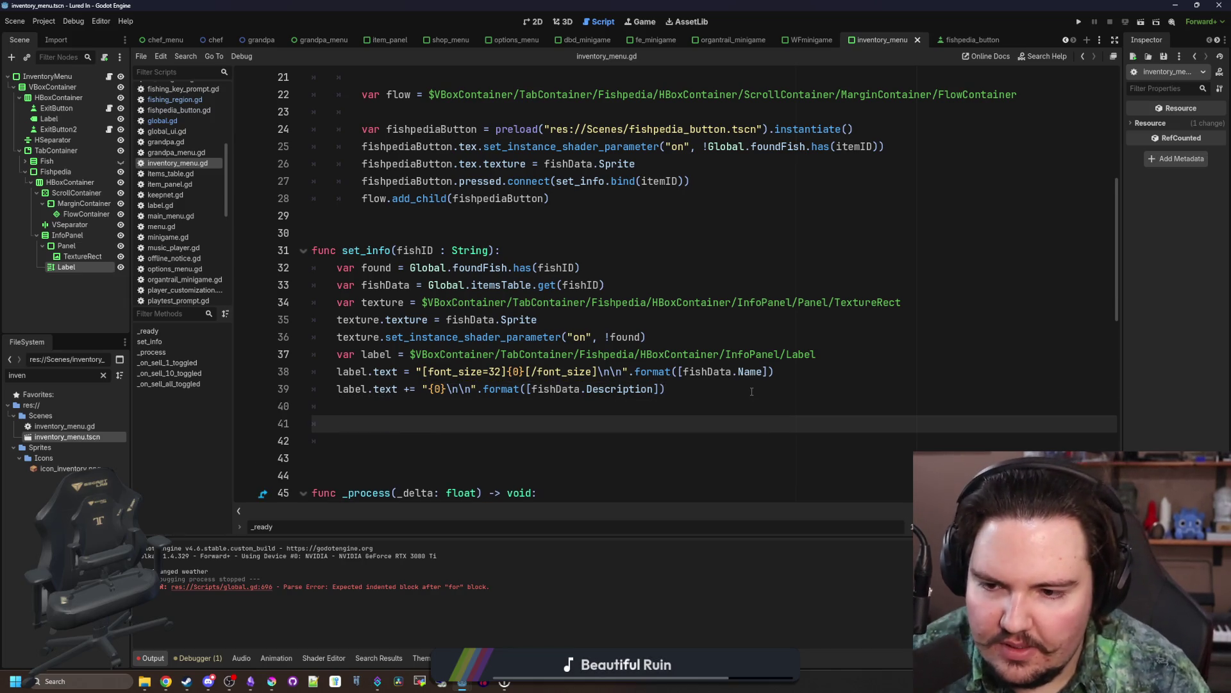
text(var regions = )
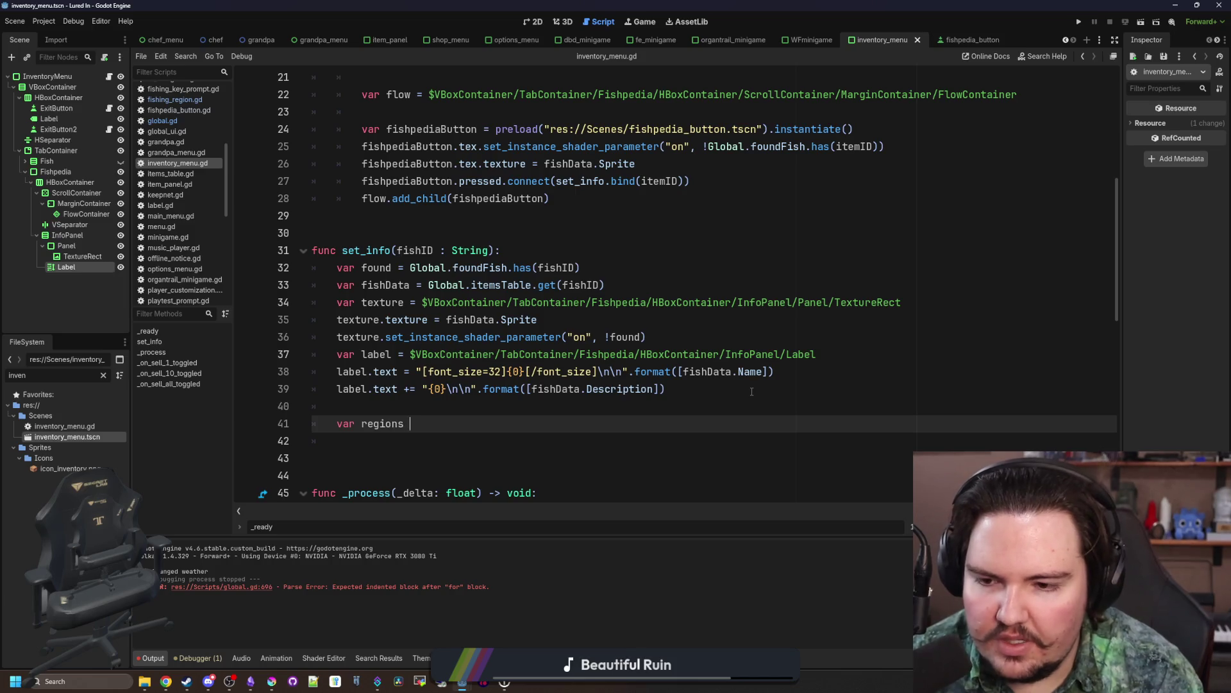
text(Global)
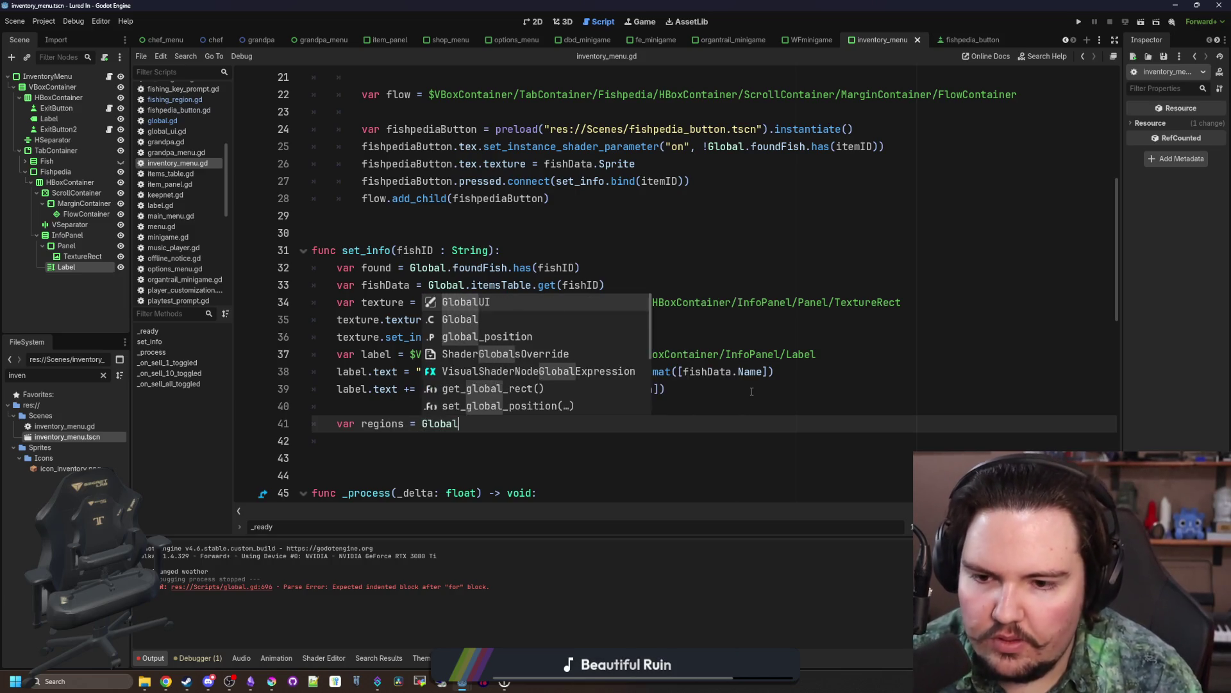
text(.fishL)
key(Return)
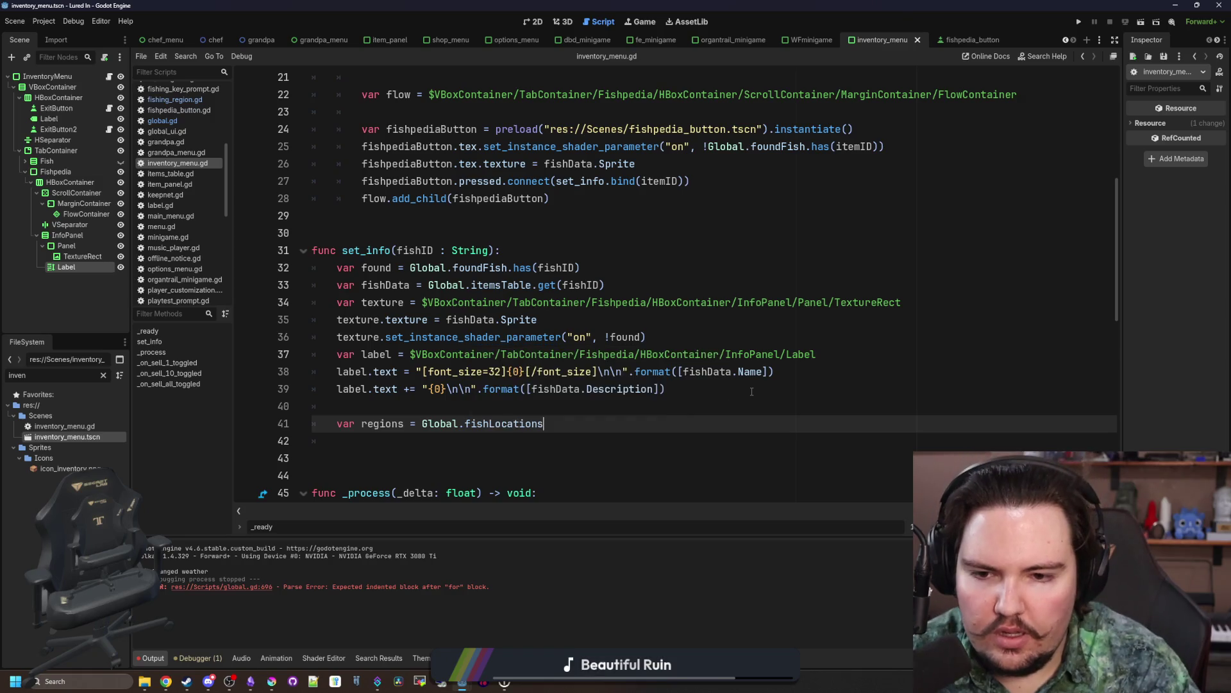
text([fishID)
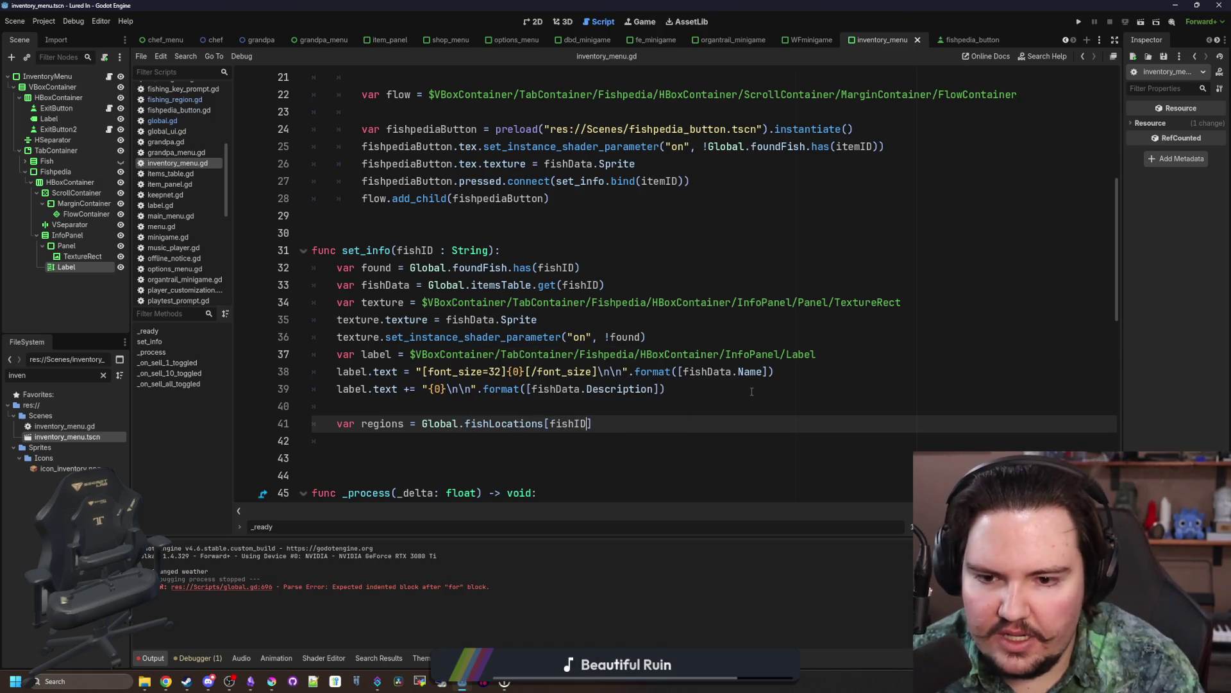
key(Return)
key(Return)
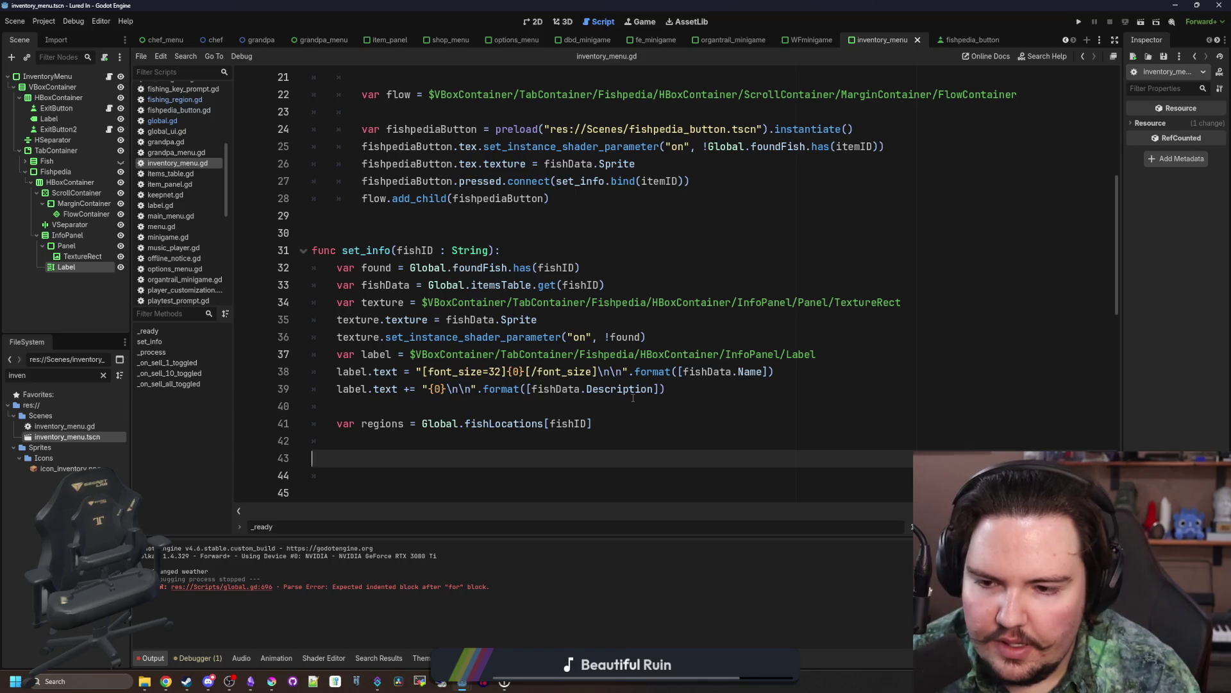
Step: Add a 'for i in regions:' loop setting regionData from regionsTable.get(i)
key(BackSpace)
text(for i in reg)
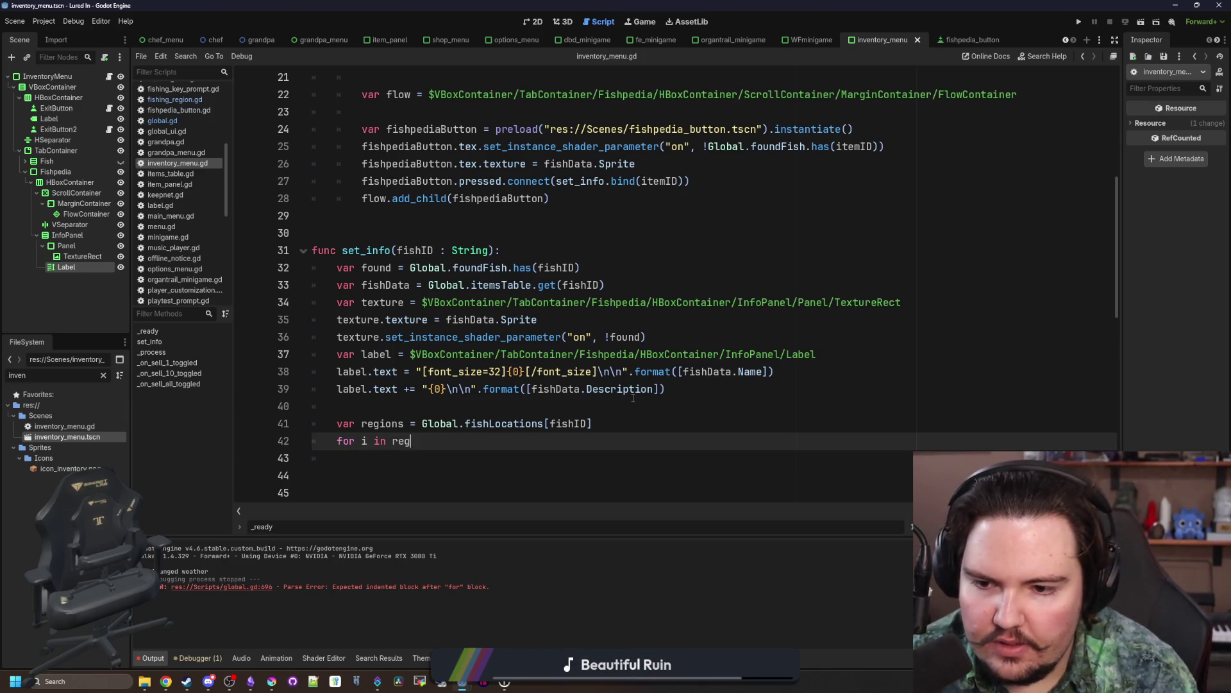
text(ions:)
key(Return)
text(var region)
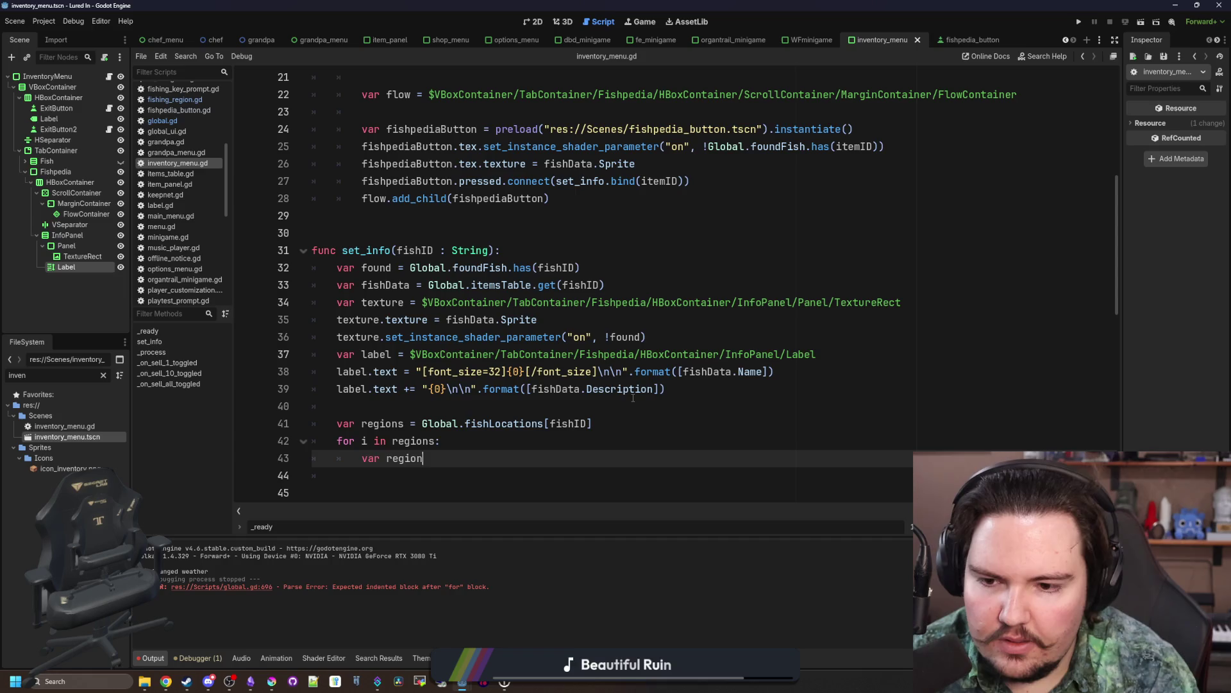
text(Data = Global.get_region)
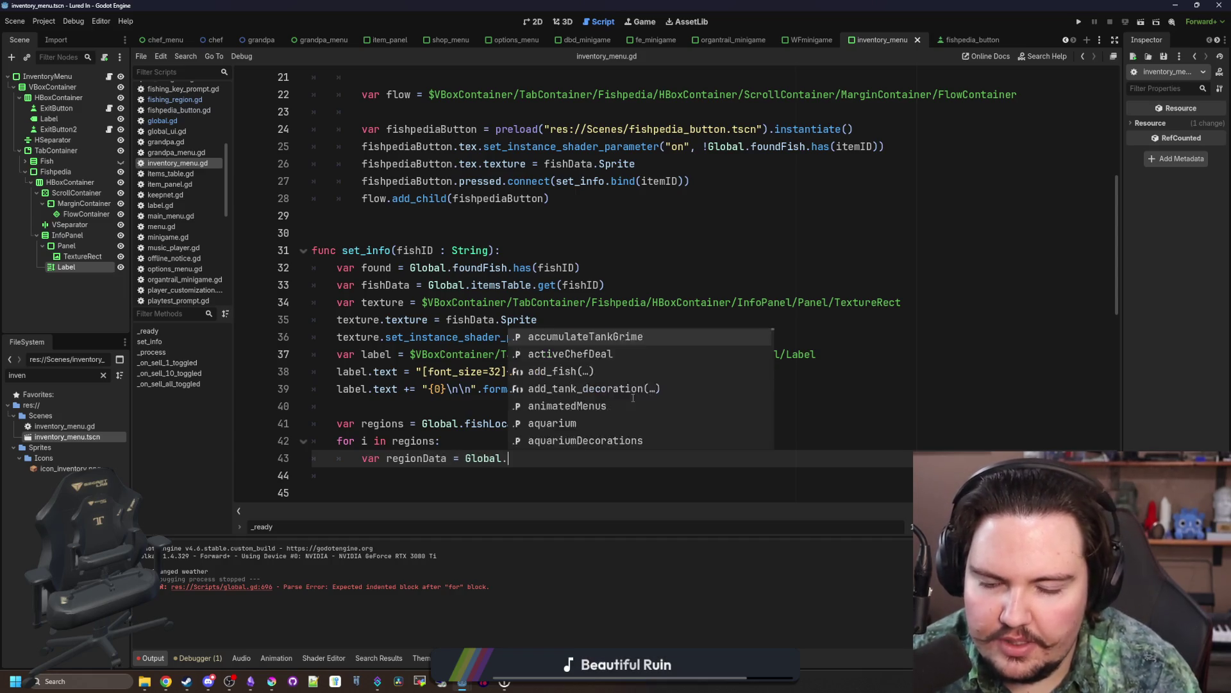
key(BackSpace)
key(BackSpace)
key(BackSpace)
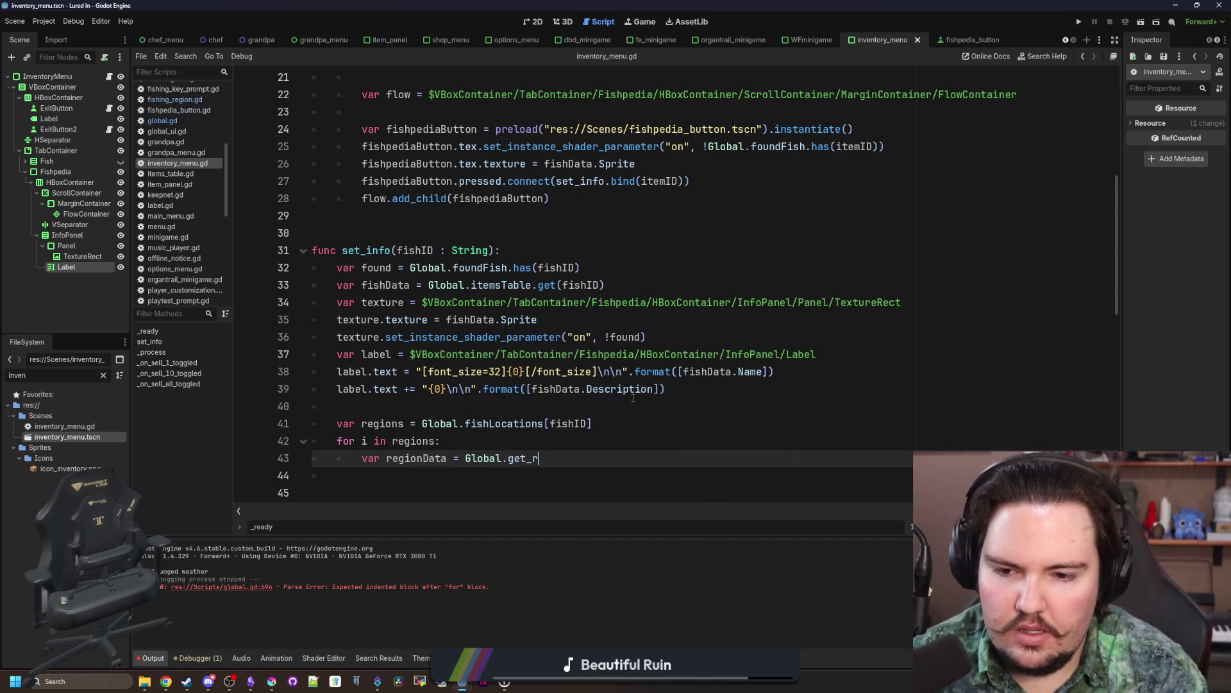
text(regions)
key(Return)
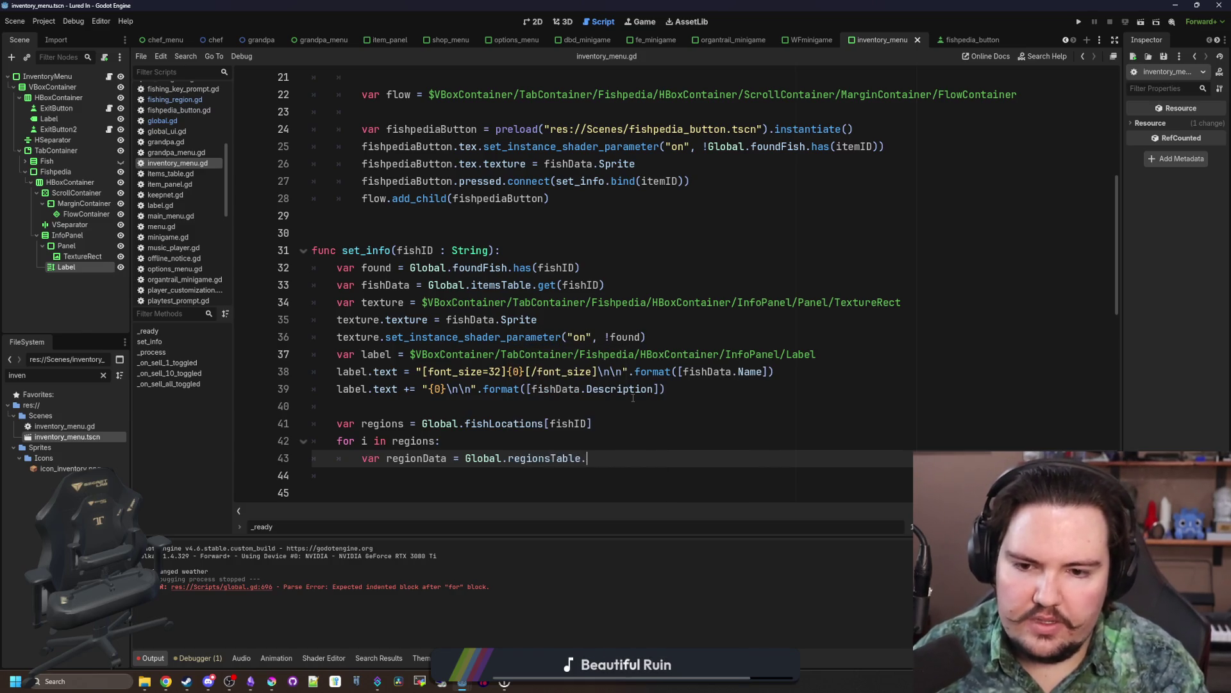
text(.get(i))
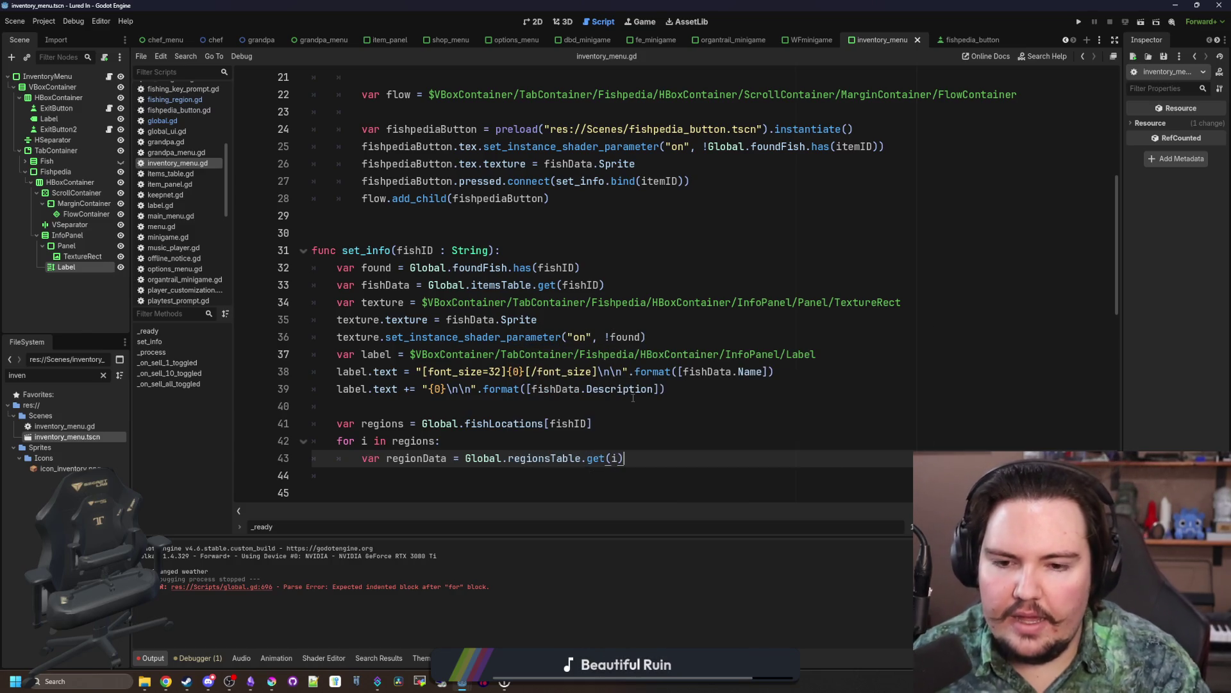
key(Return)
Step: Append a 'Locations:' line plus each regionData.Name to the label, save, and run the game
scroll(632, 397, down, 2)
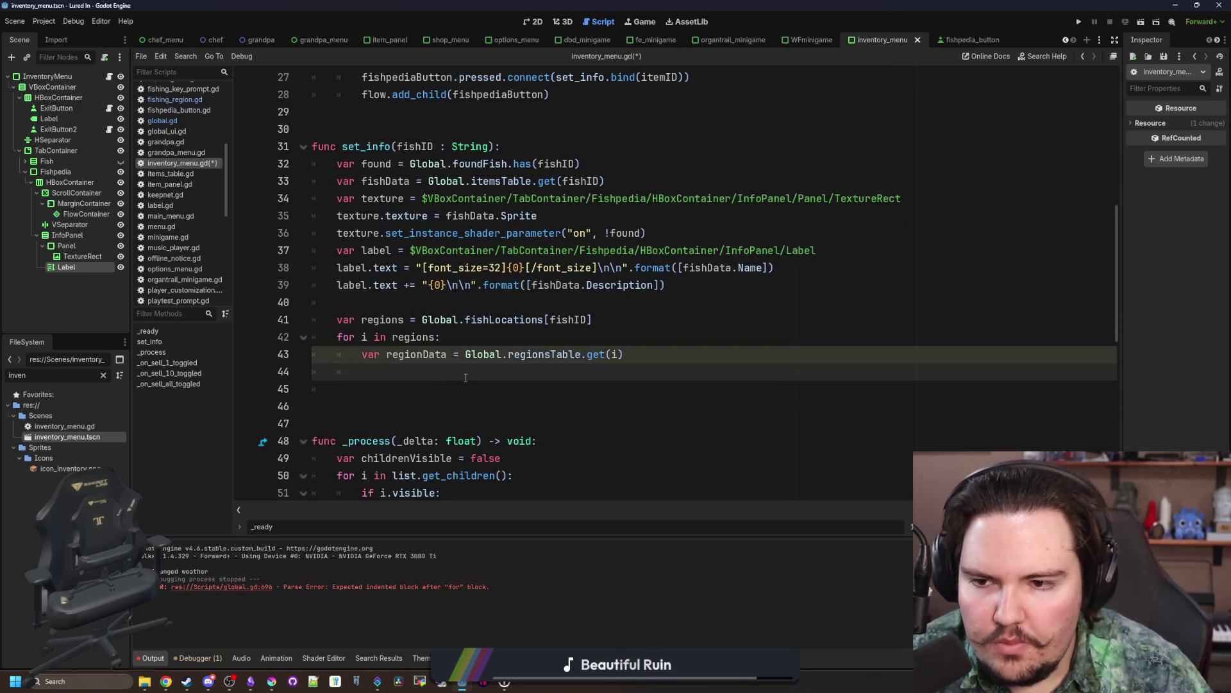
click(604, 320)
key(Return)
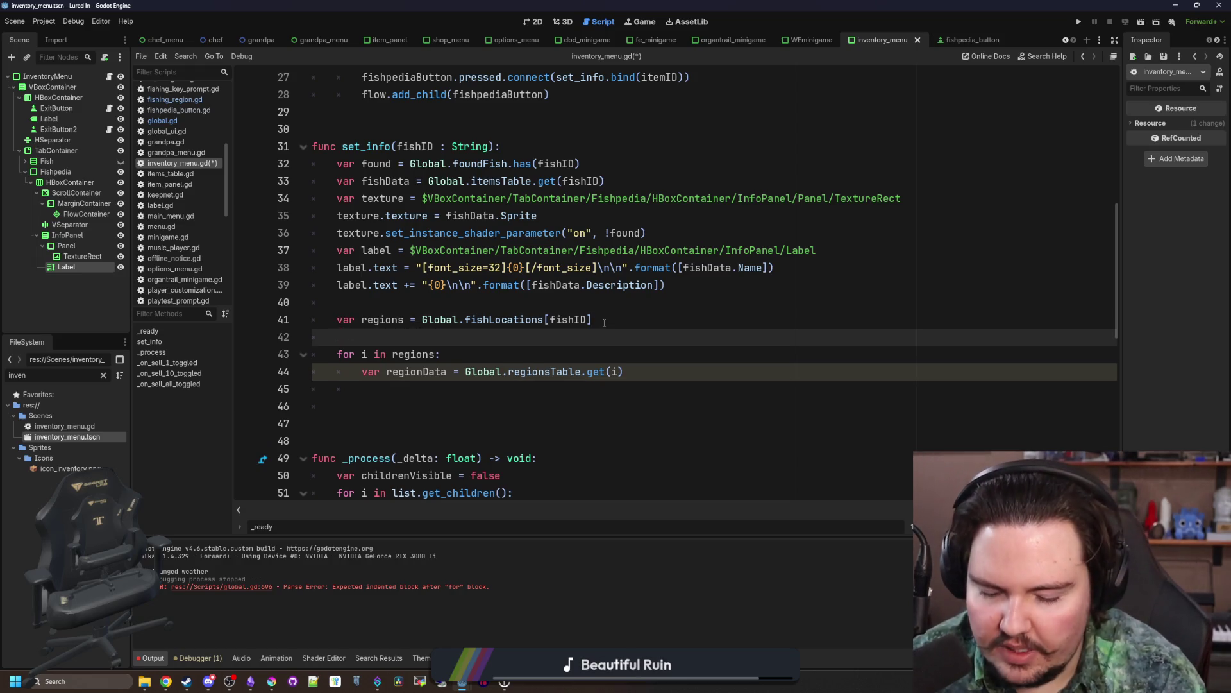
text(label.text += ")
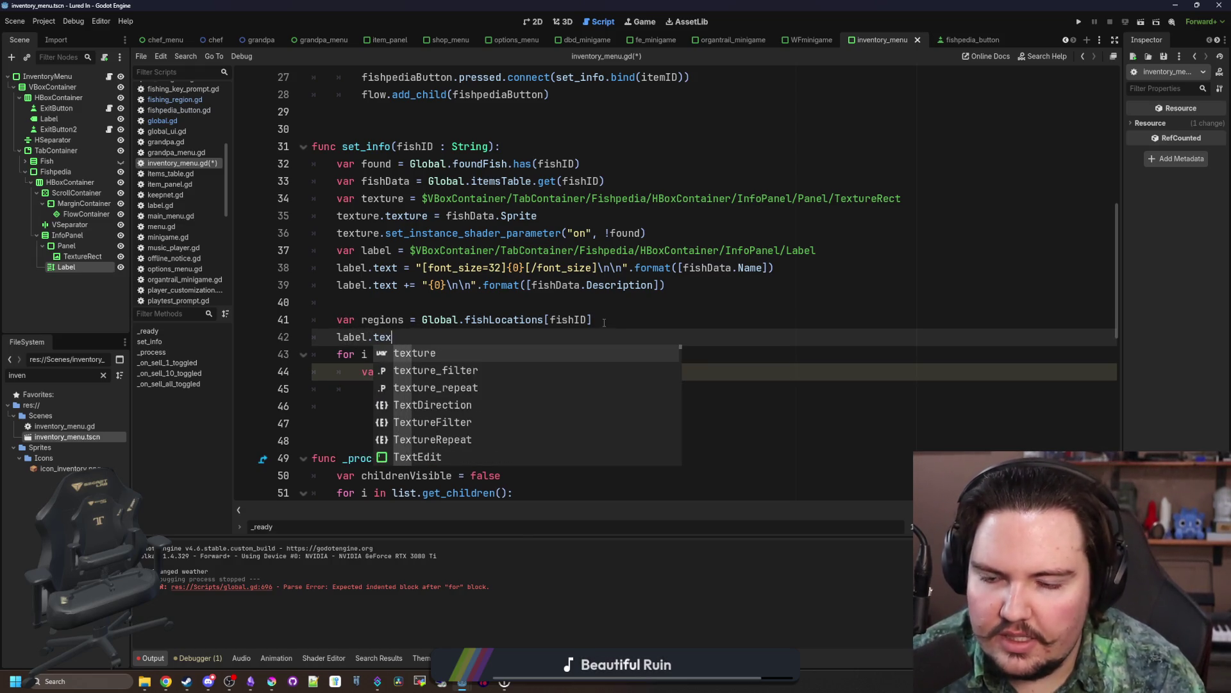
text(Locations)
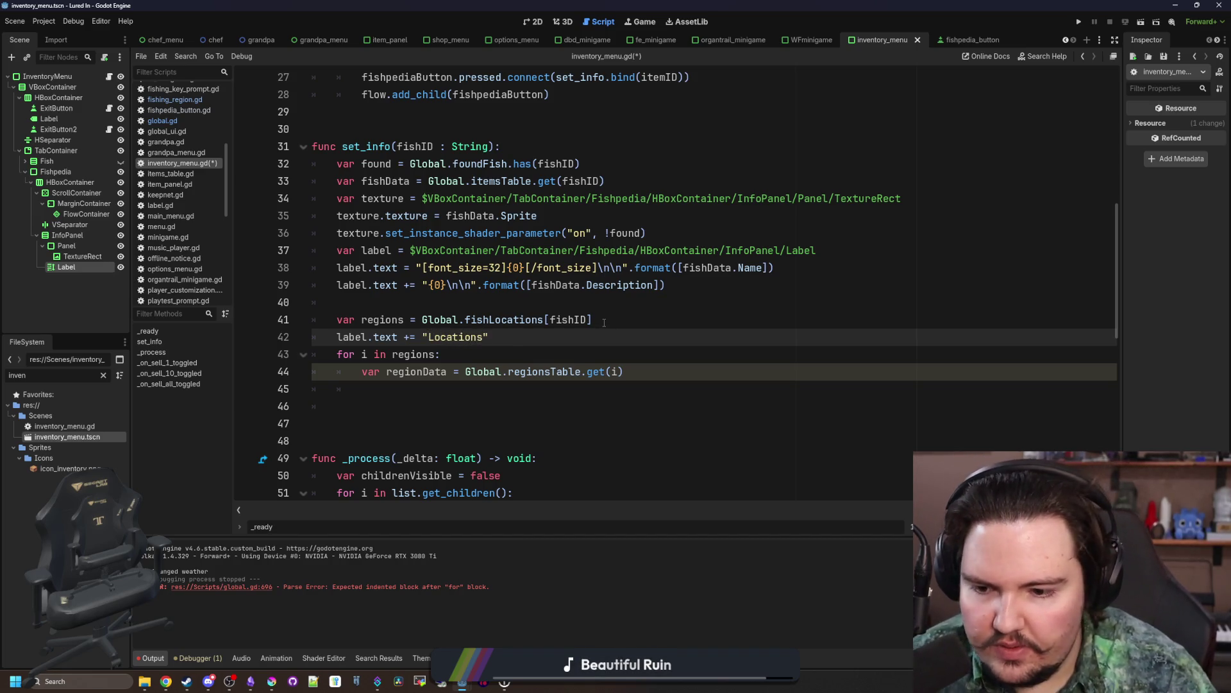
text(:)
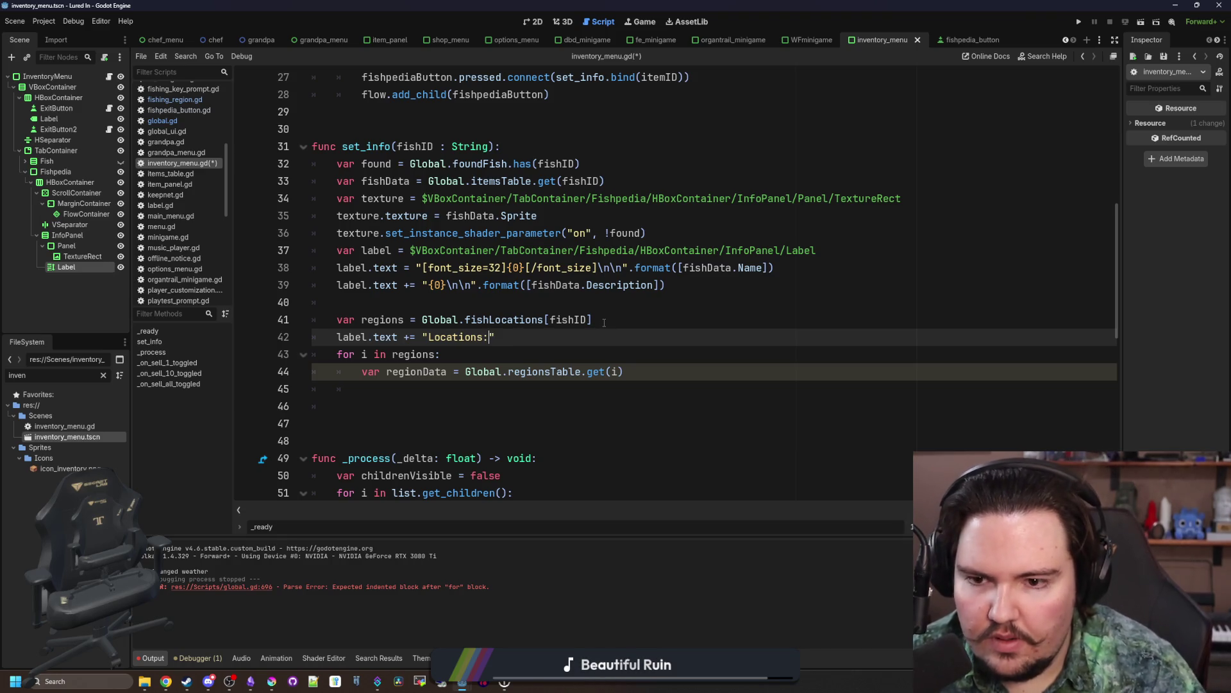
click(538, 397)
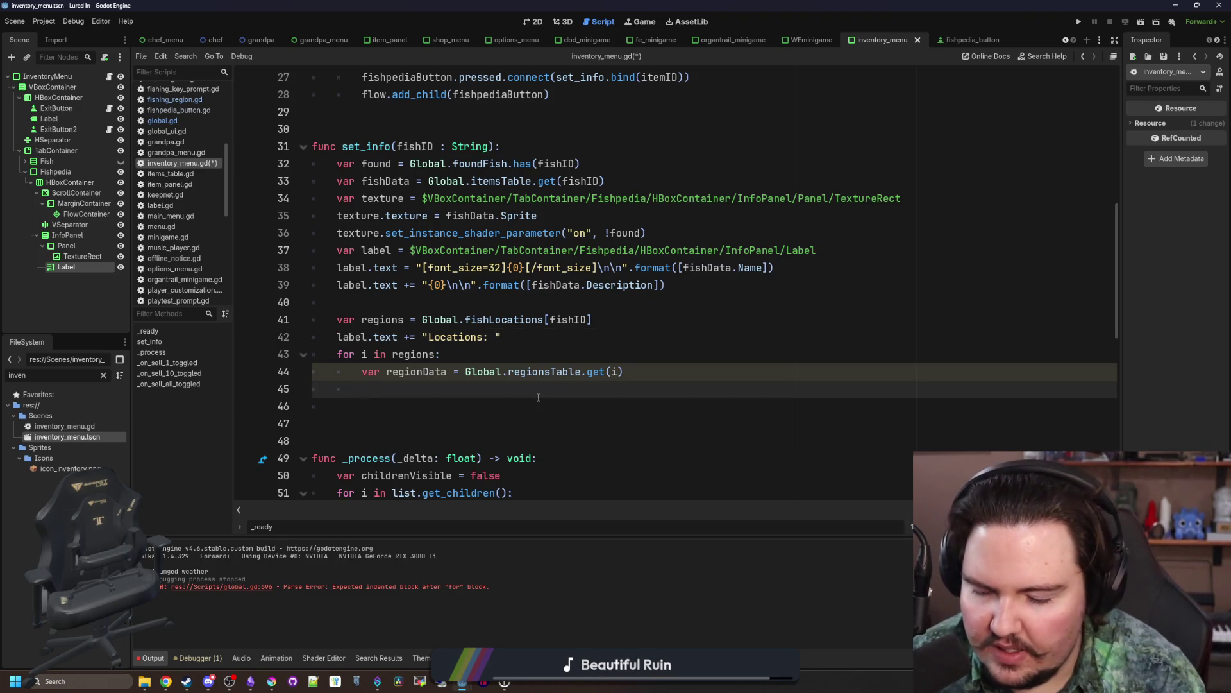
text(label.text += regionData.Name)
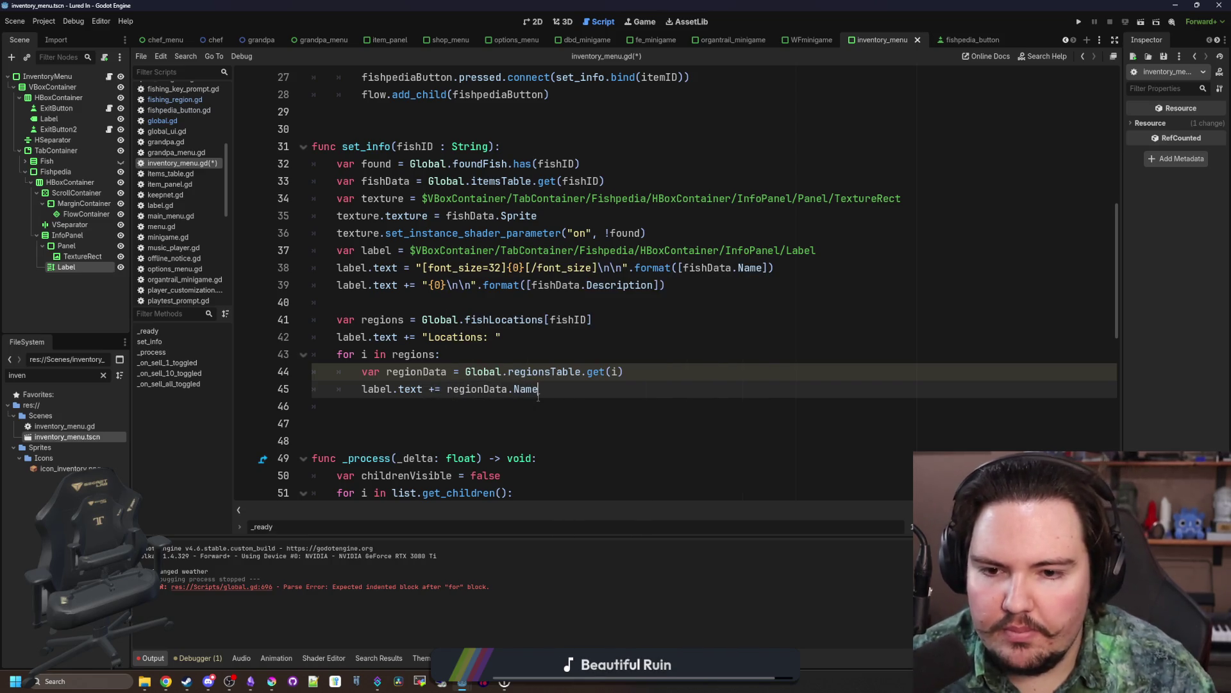
click(571, 354)
key(ctrl+s)
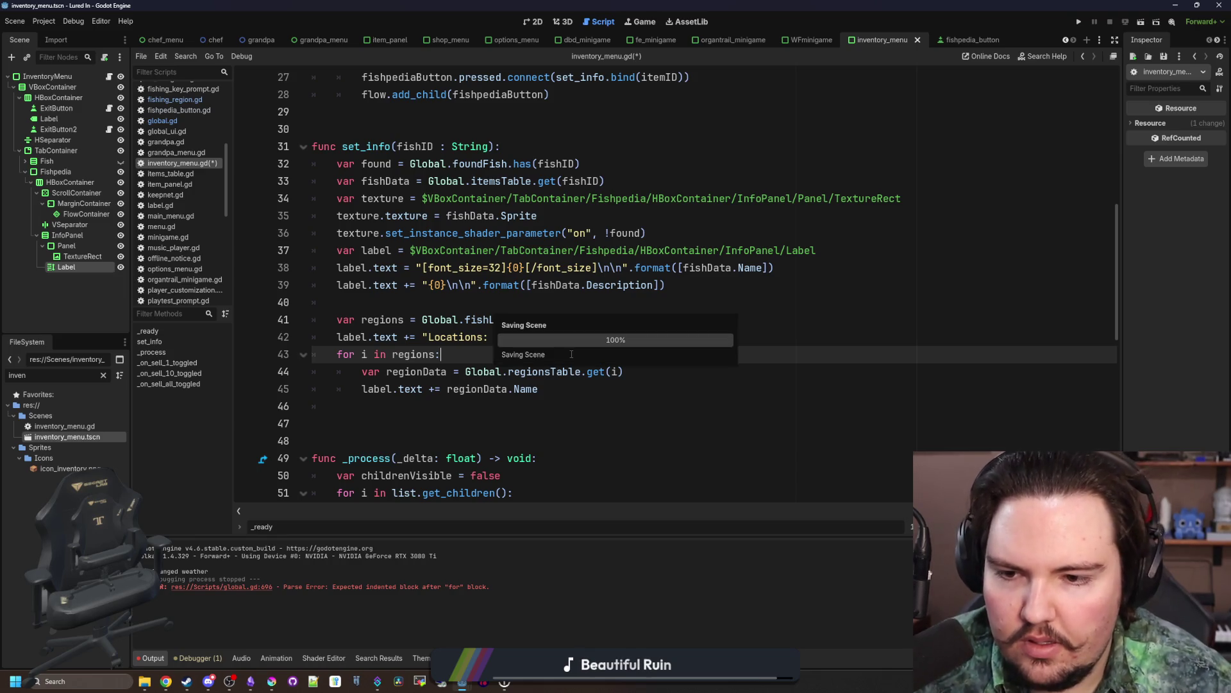
click(1081, 20)
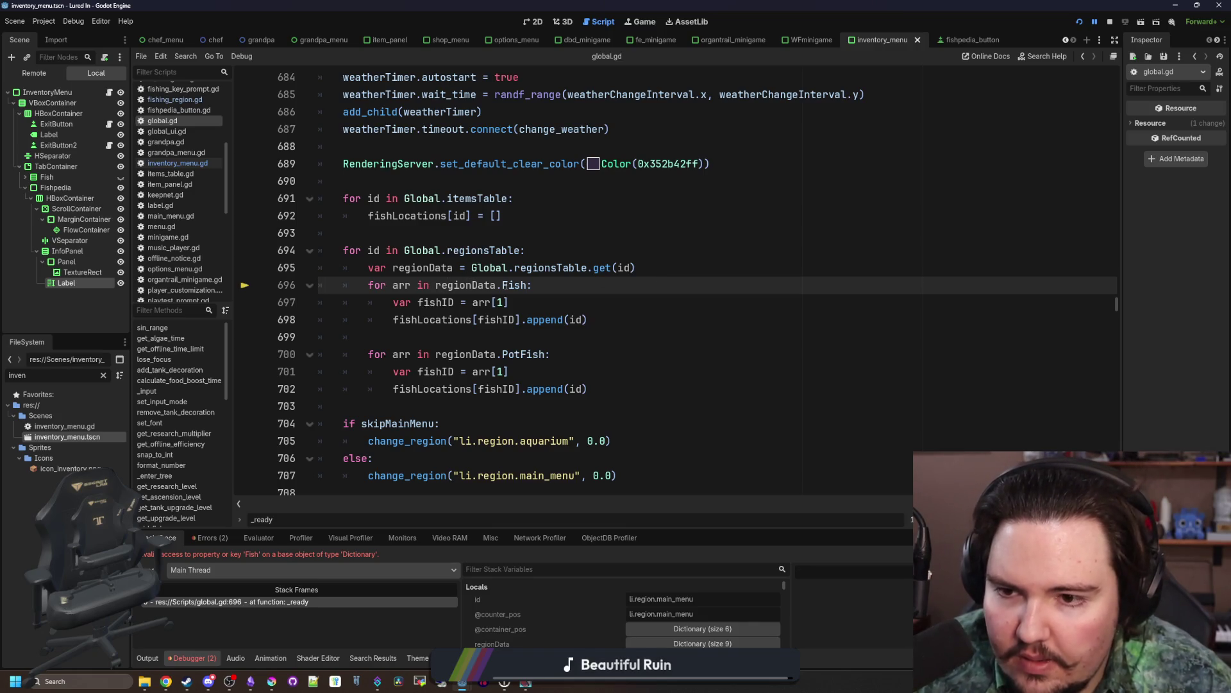
Step: Wrap the Fish loop in an 'if regionData.get("Fish"):' check on line 696
click(655, 267)
key(Return)
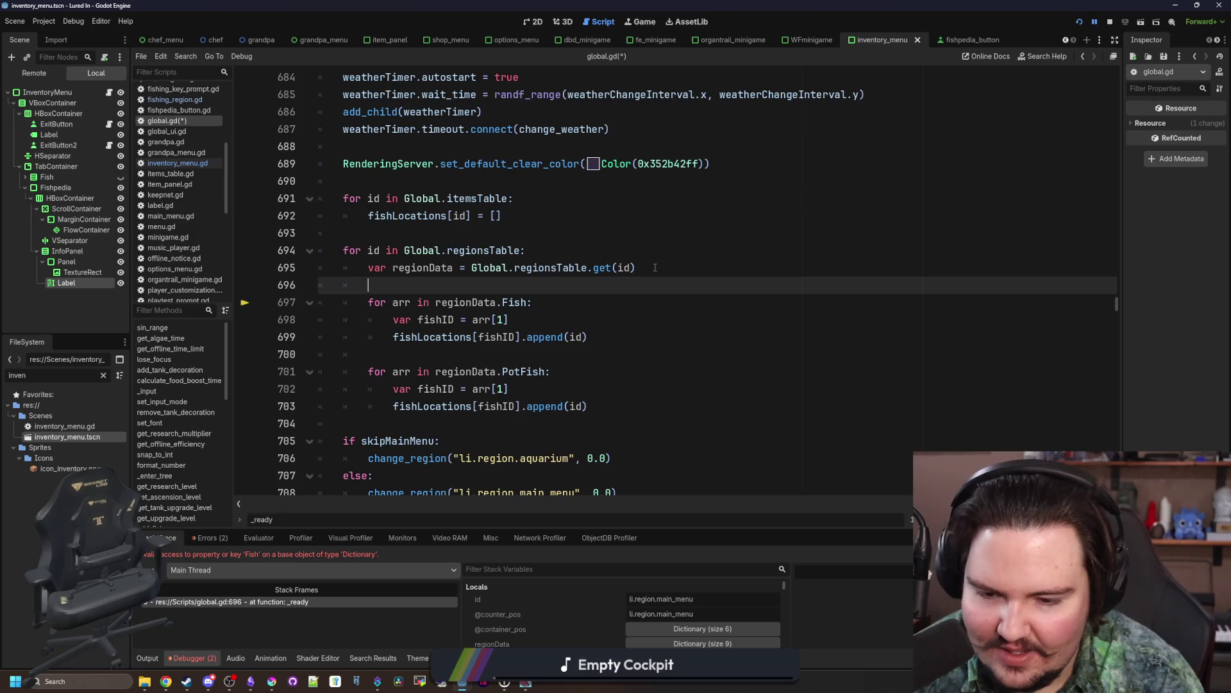
text(if region)
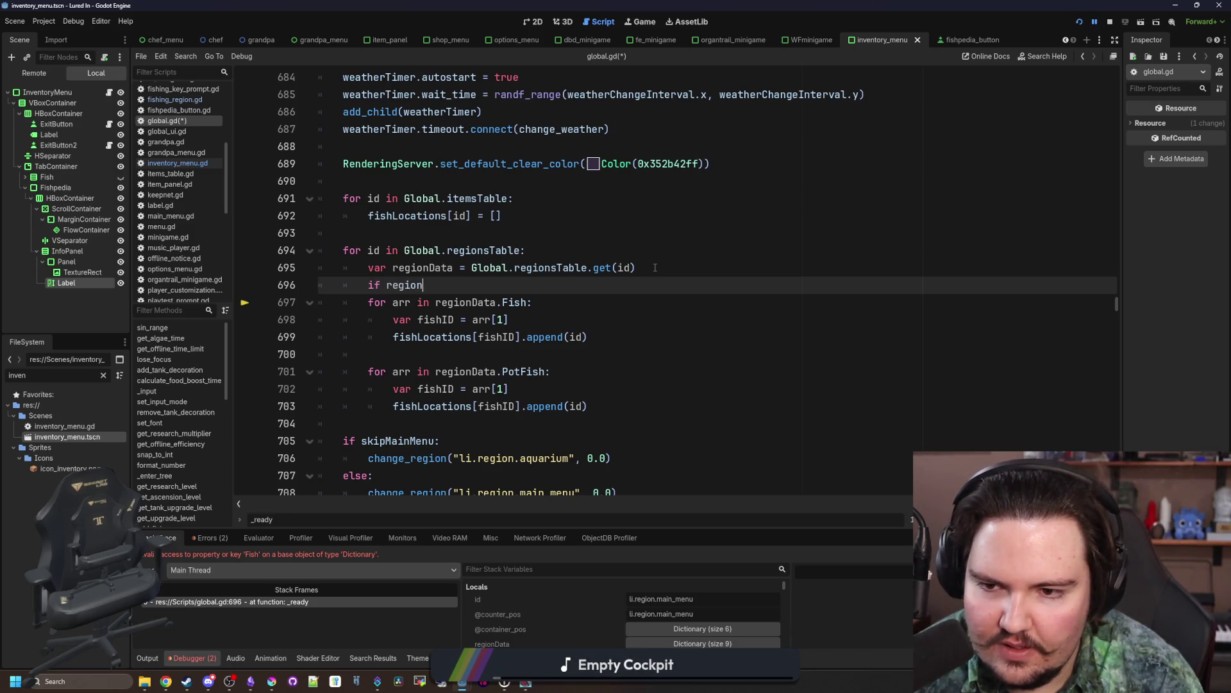
text(Data.Fish:)
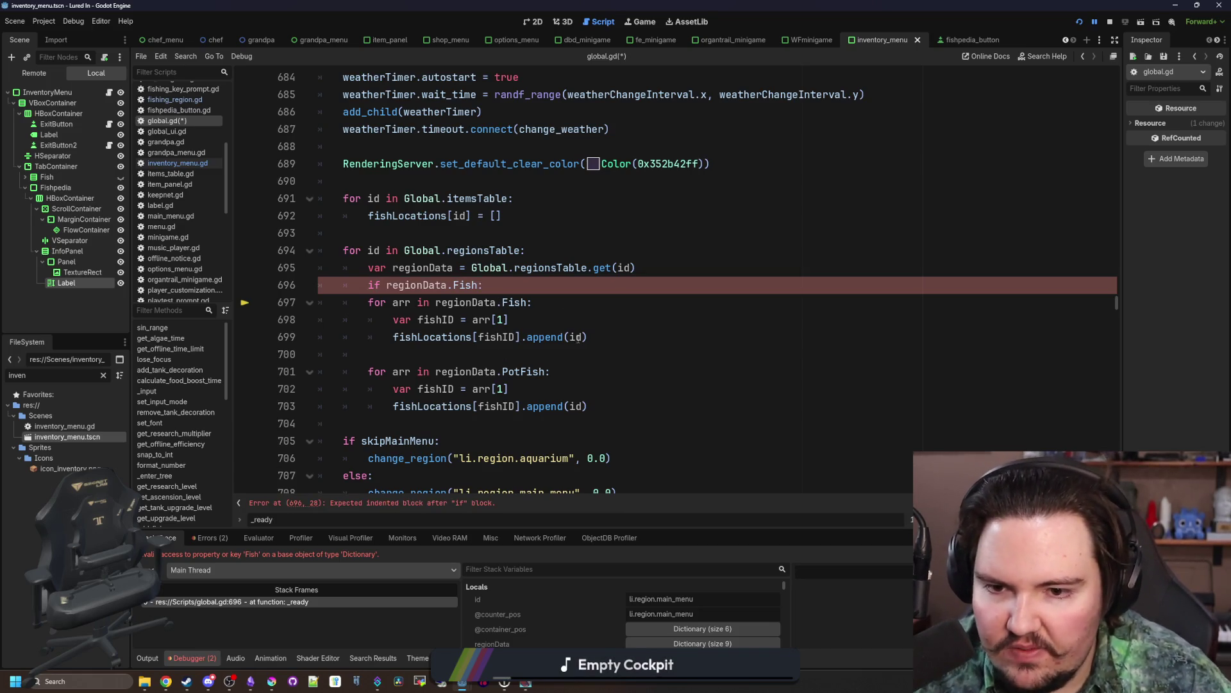
drag(589, 337, 346, 302)
key(Tab)
shift+click(366, 285)
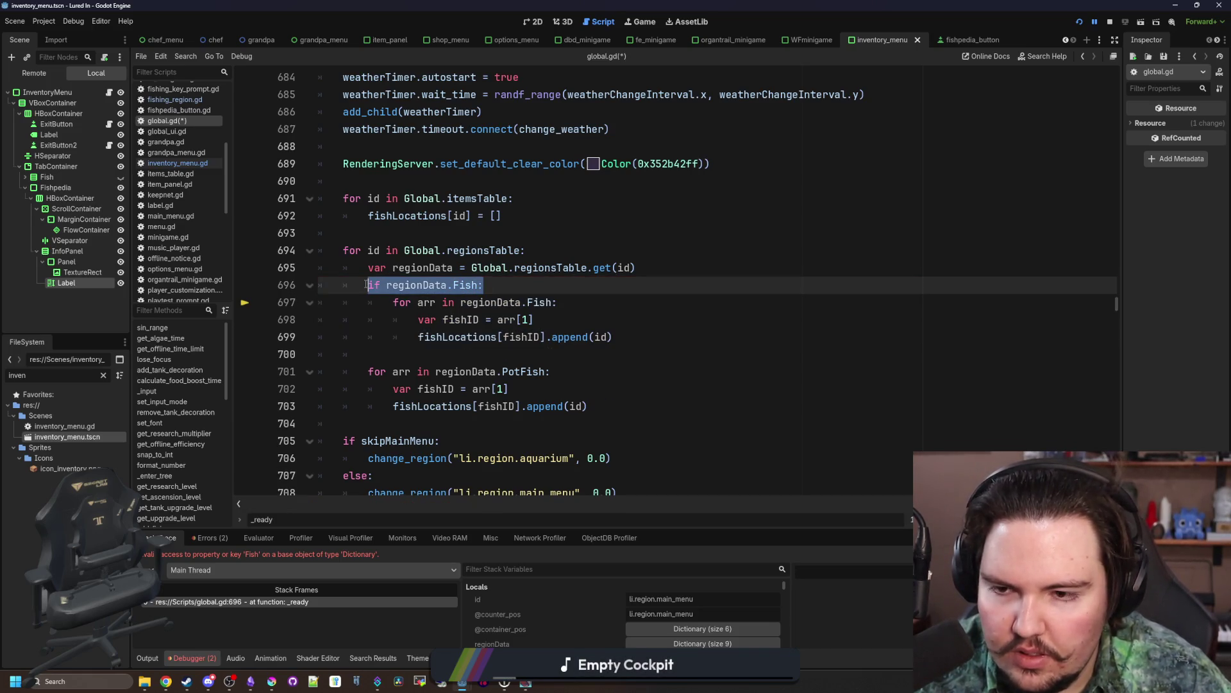
click(453, 285)
text(get("Fish)
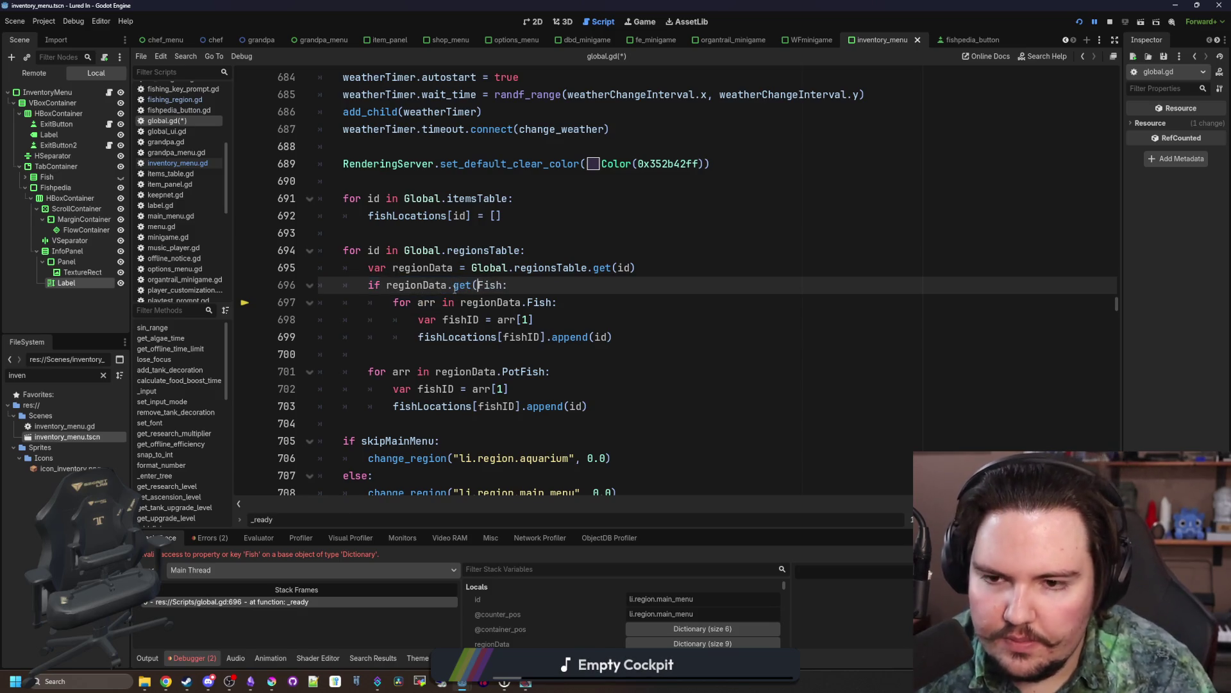
text("))
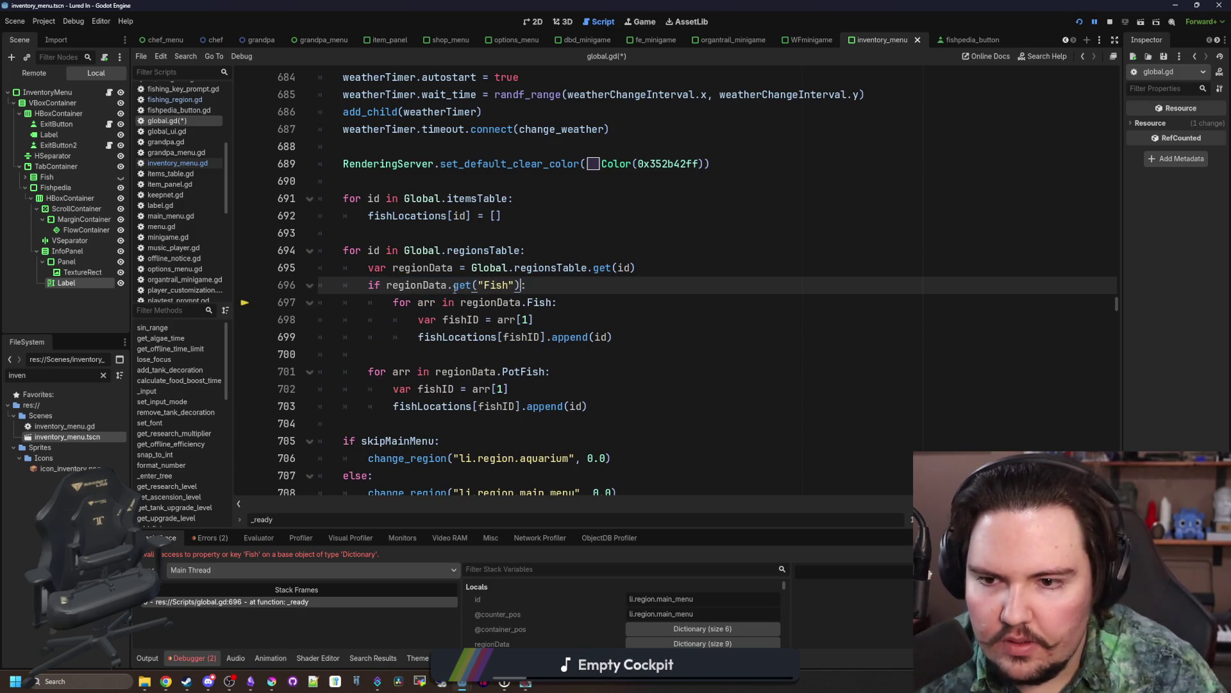
Step: Add a matching get("PotFish") check around the indented PotFish loop, save, and rerun the project
drag(542, 285, 368, 287)
key(ctrl+c)
click(398, 356)
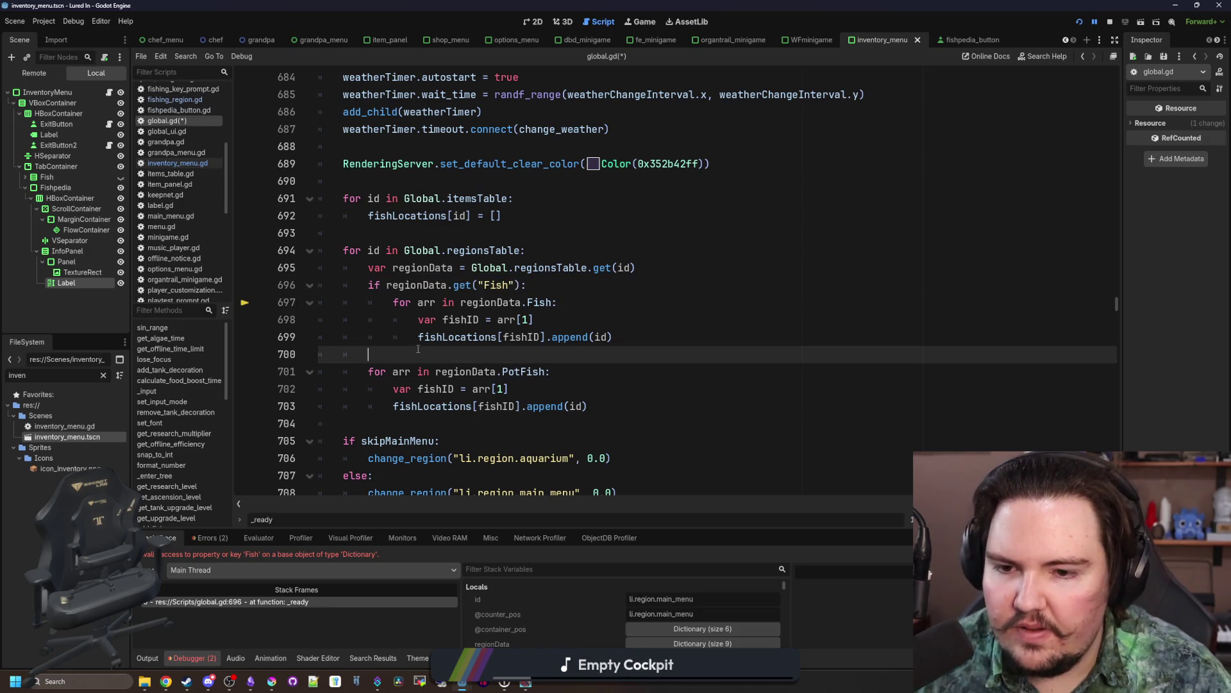
key(Return)
key(ctrl+v)
key(BackSpace)
key(BackSpace)
key(BackSpace)
text(PotFish)
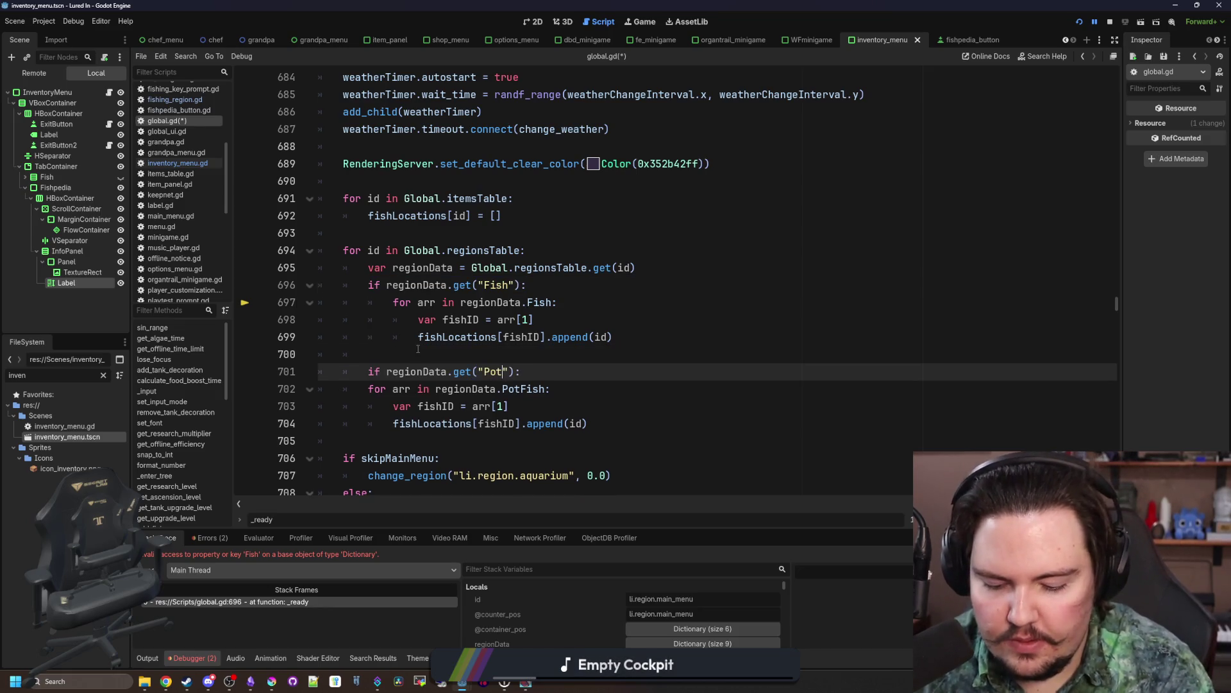
drag(591, 425, 310, 385)
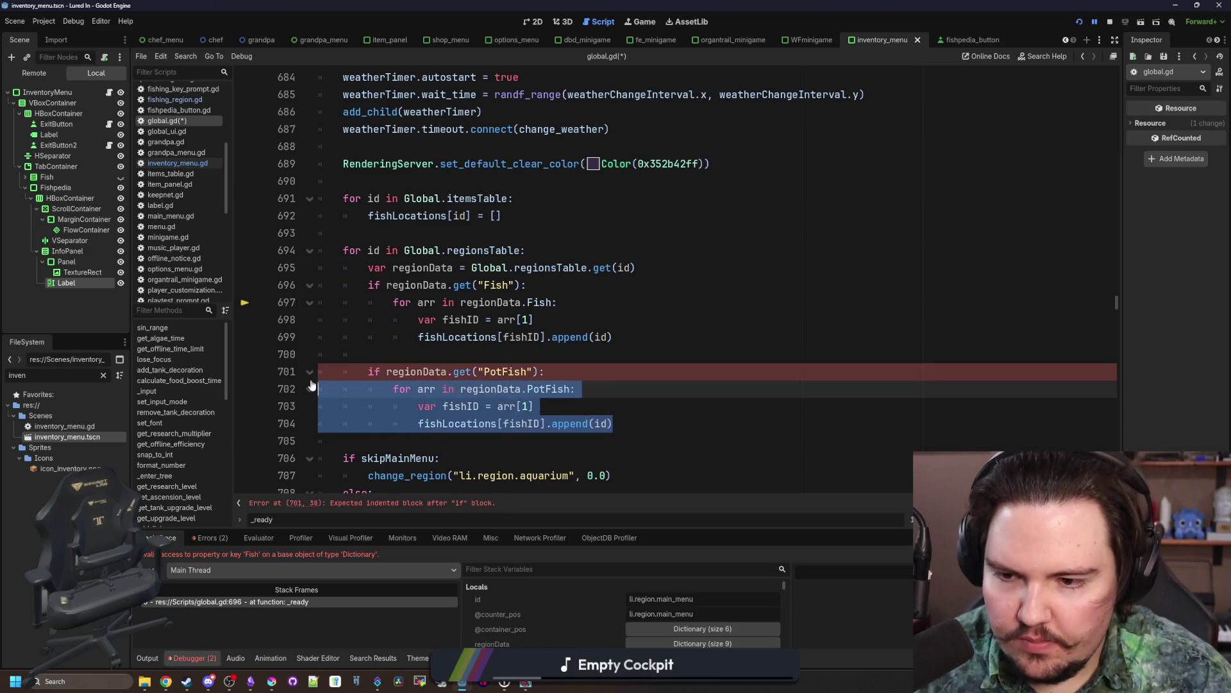
key(Tab)
click(368, 354)
key(ctrl+s)
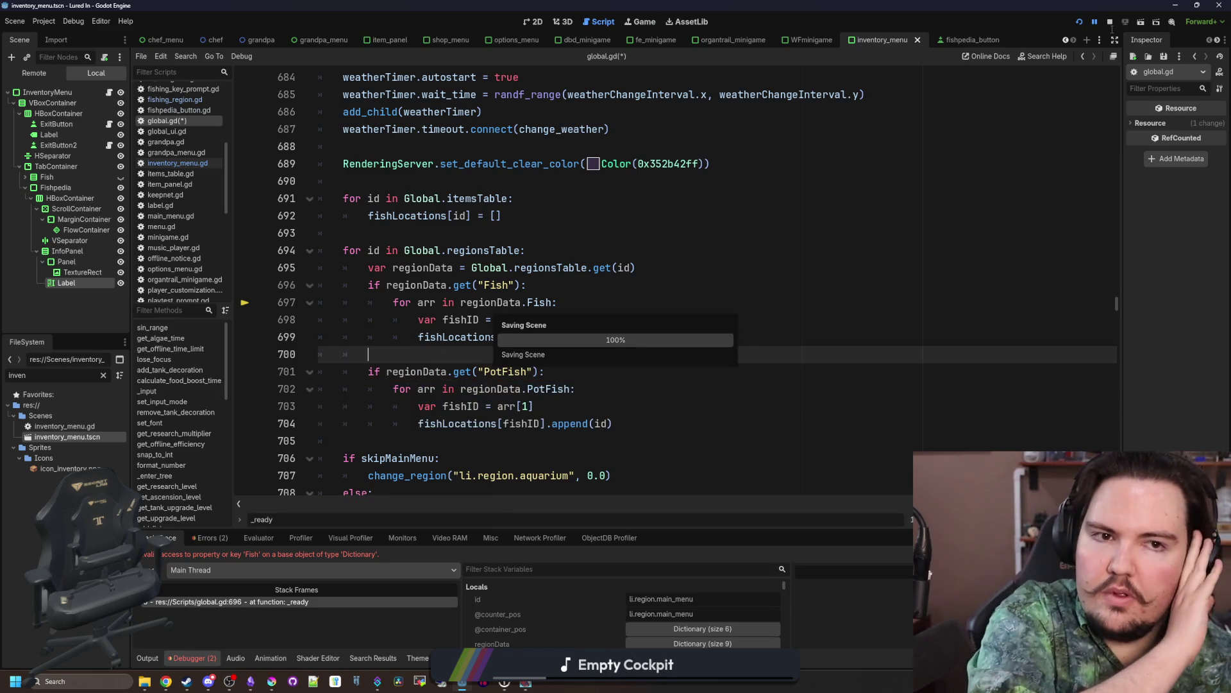
click(1078, 23)
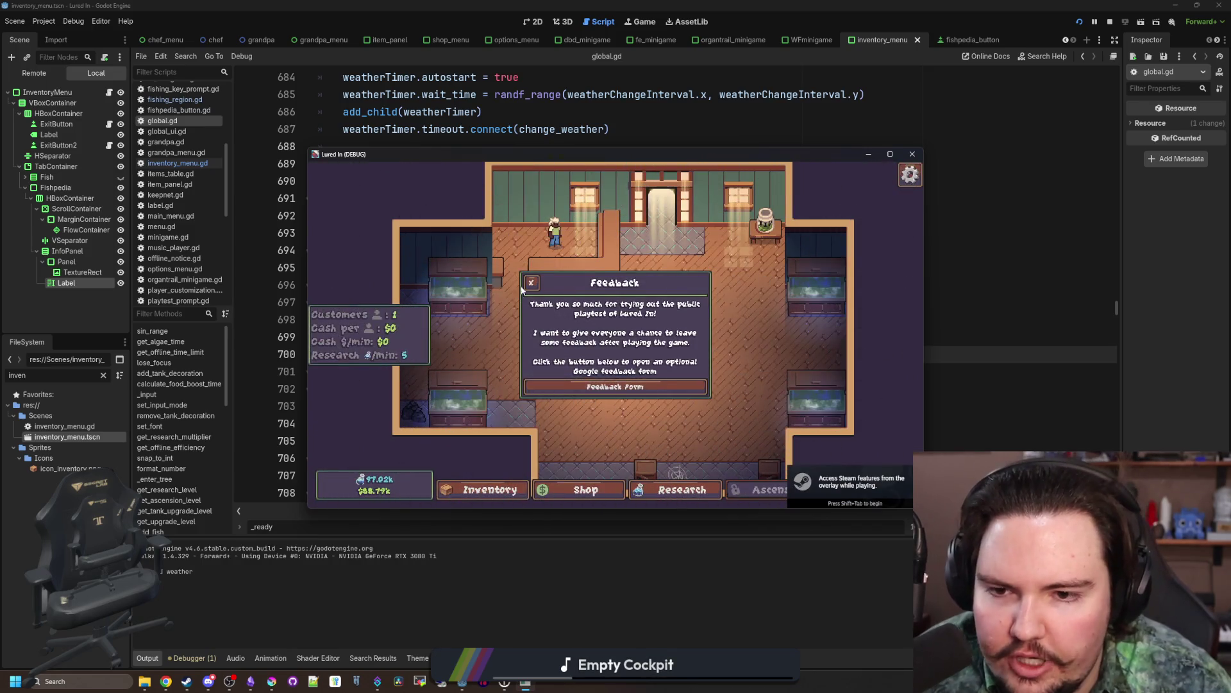
Step: Dismiss the popups and read Fishpedia locations for Minnow, Goldfish, Guppy, Koi, Carp and others
click(604, 378)
click(604, 375)
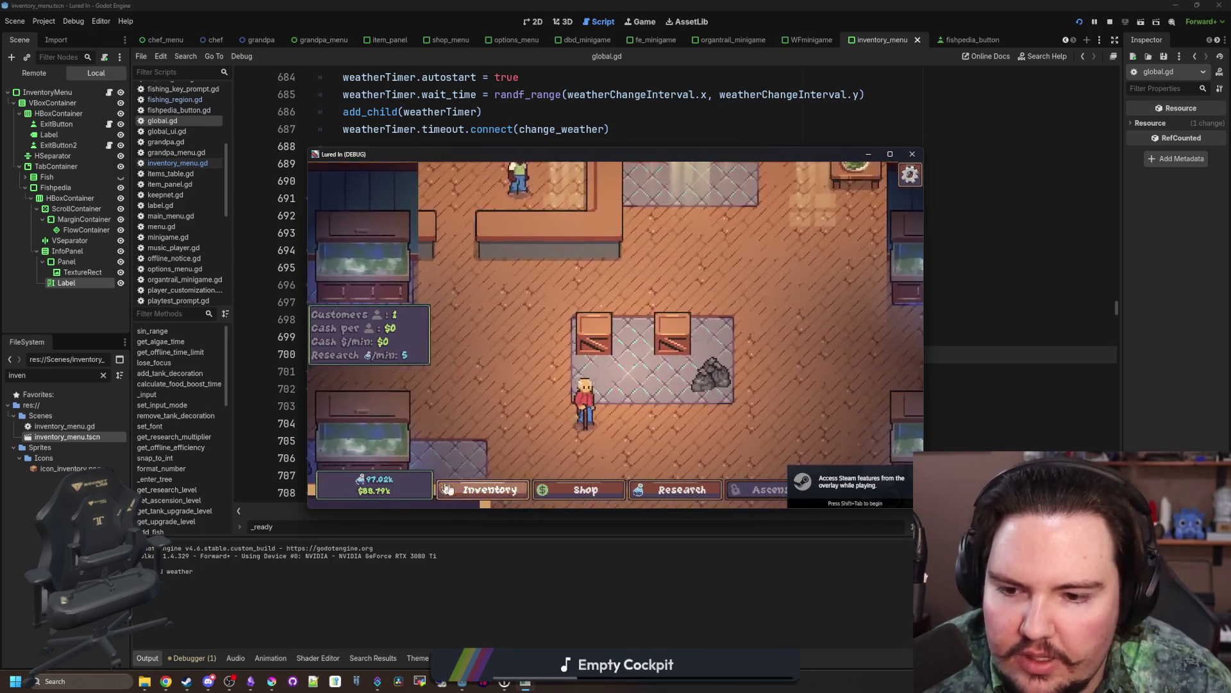
click(485, 282)
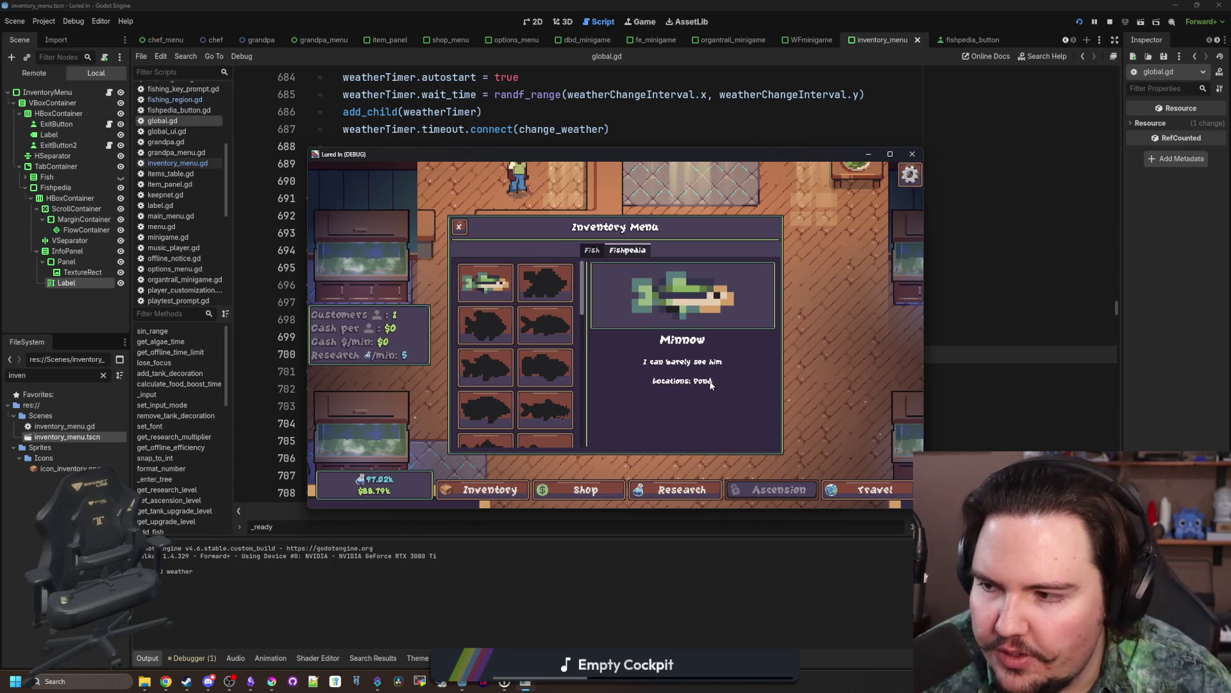
click(549, 323)
click(475, 324)
click(486, 366)
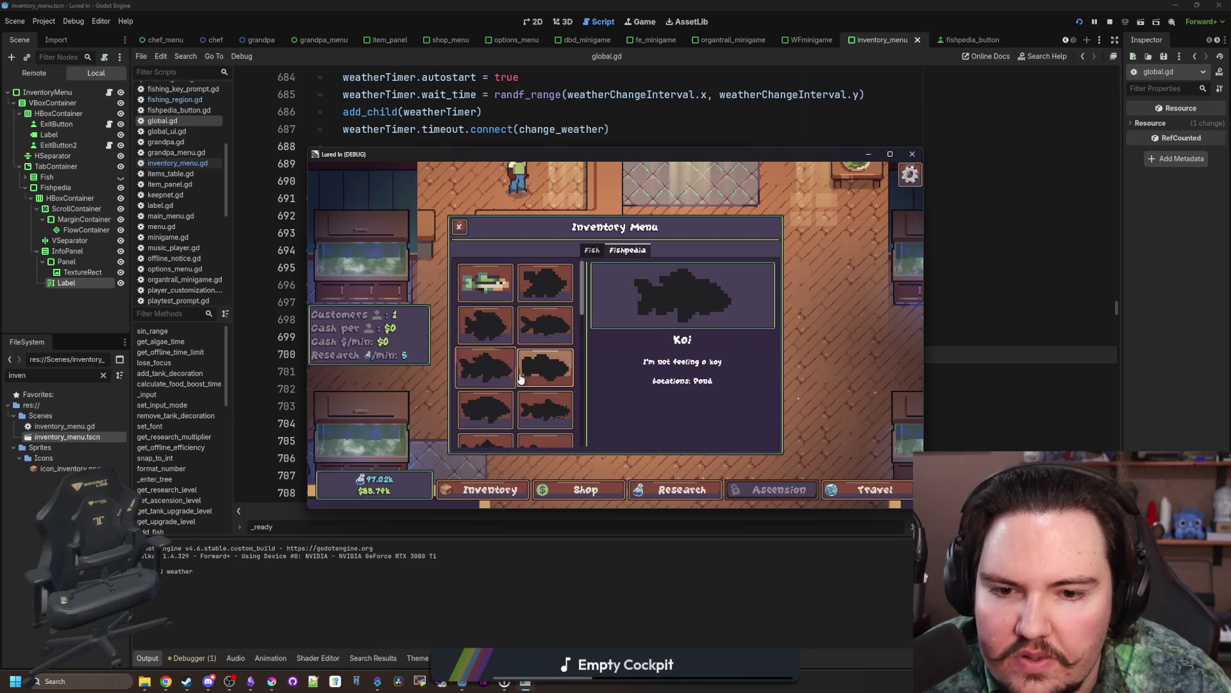
click(545, 366)
click(542, 334)
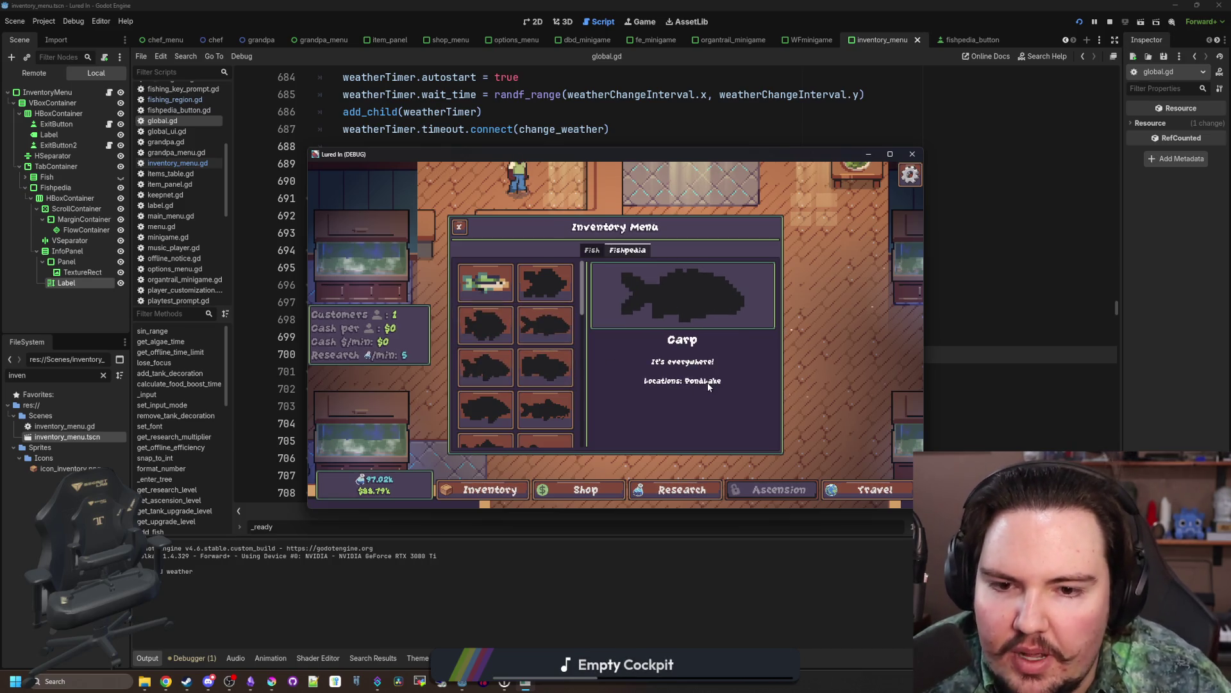
click(537, 365)
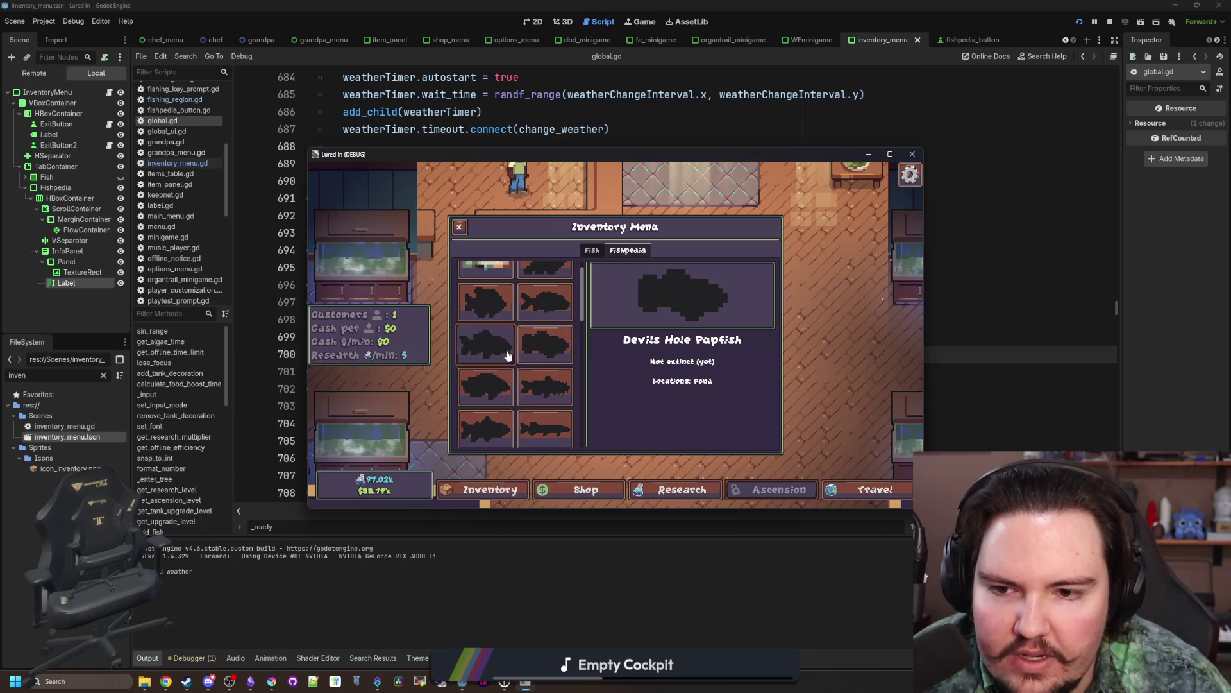
click(537, 378)
Step: Scroll further through the Fishpedia entries, then stop the running game
scroll(537, 379, down, 1)
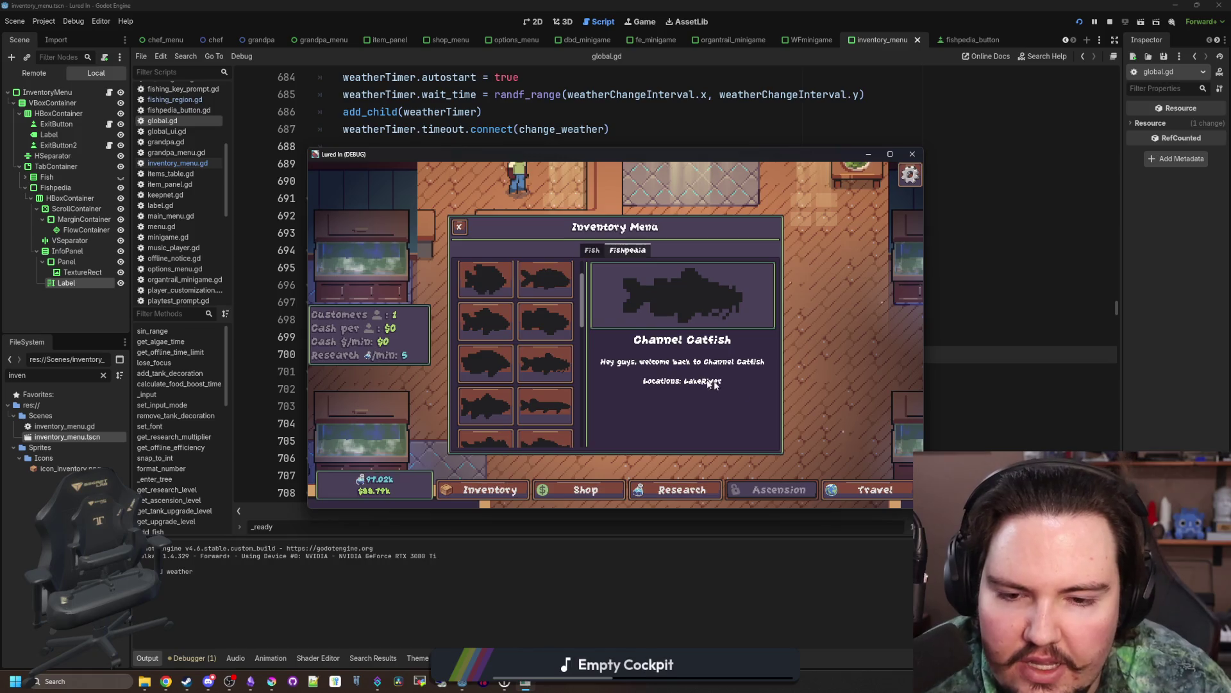
scroll(510, 387, down, 1)
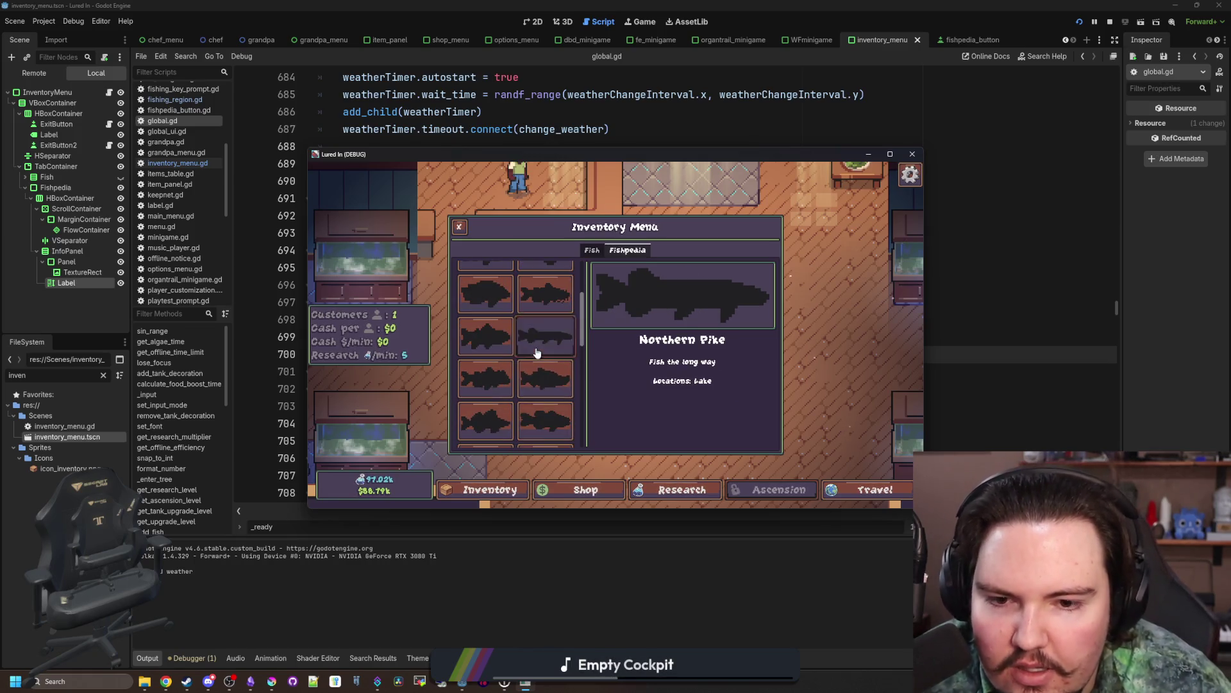
scroll(529, 382, down, 2)
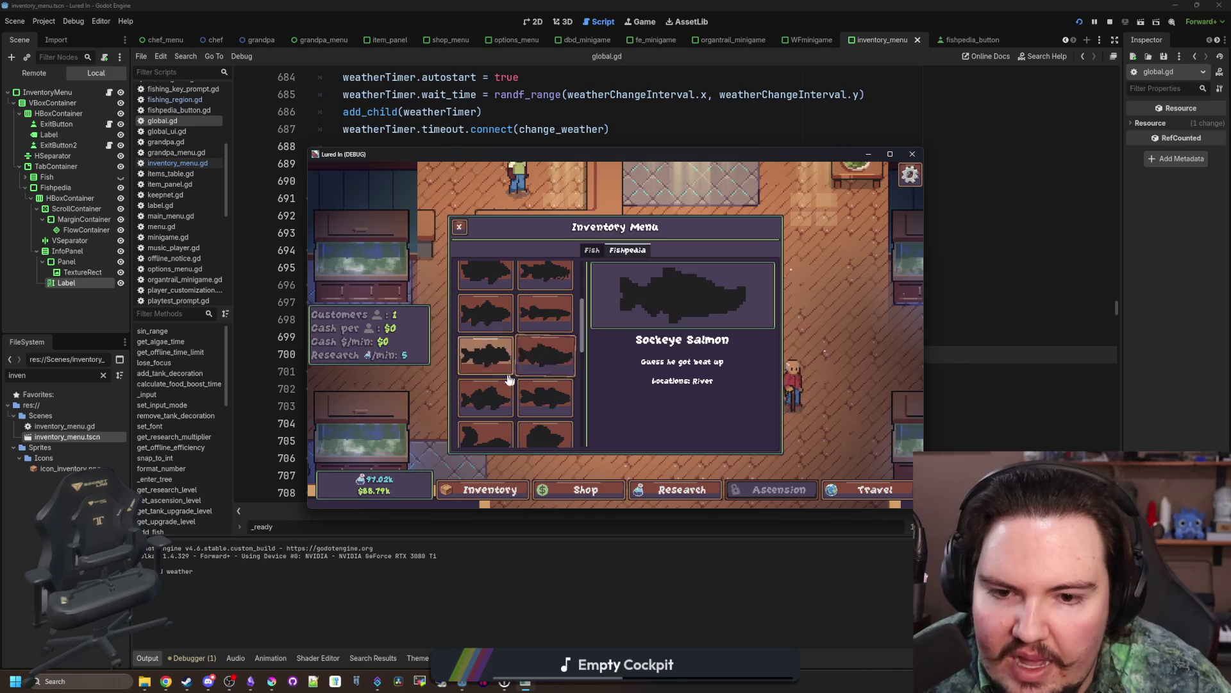
scroll(531, 380, down, 2)
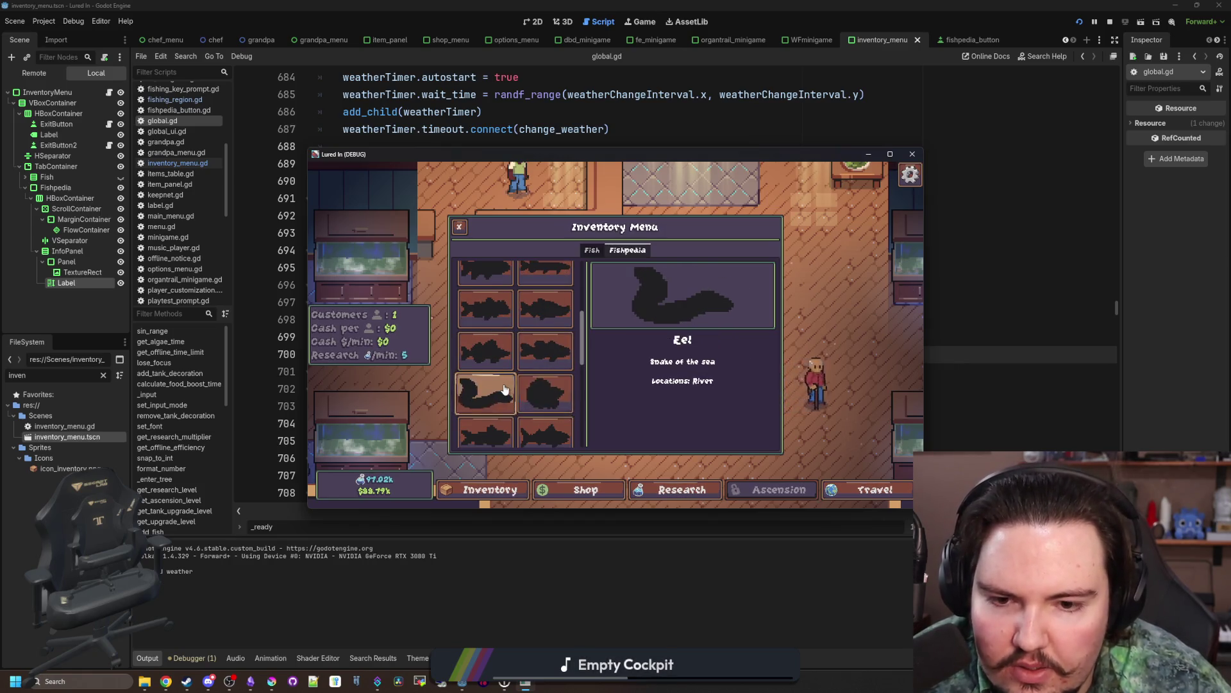
scroll(497, 369, down, 2)
scroll(507, 394, down, 2)
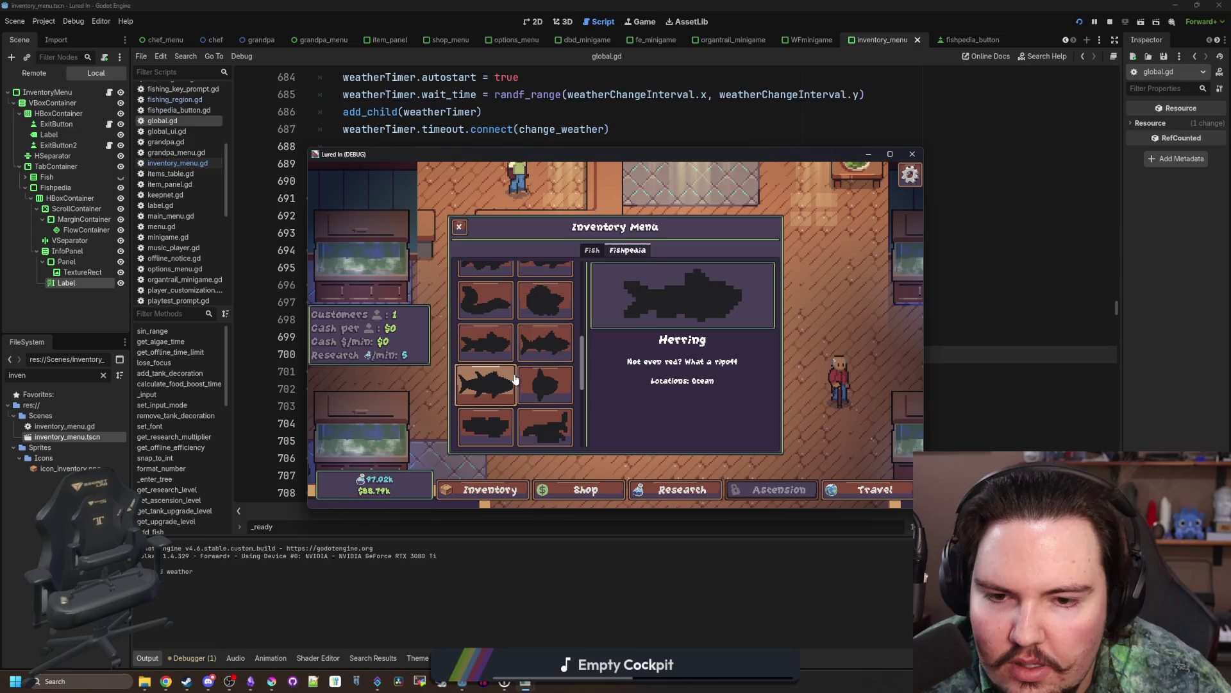
scroll(513, 405, down, 2)
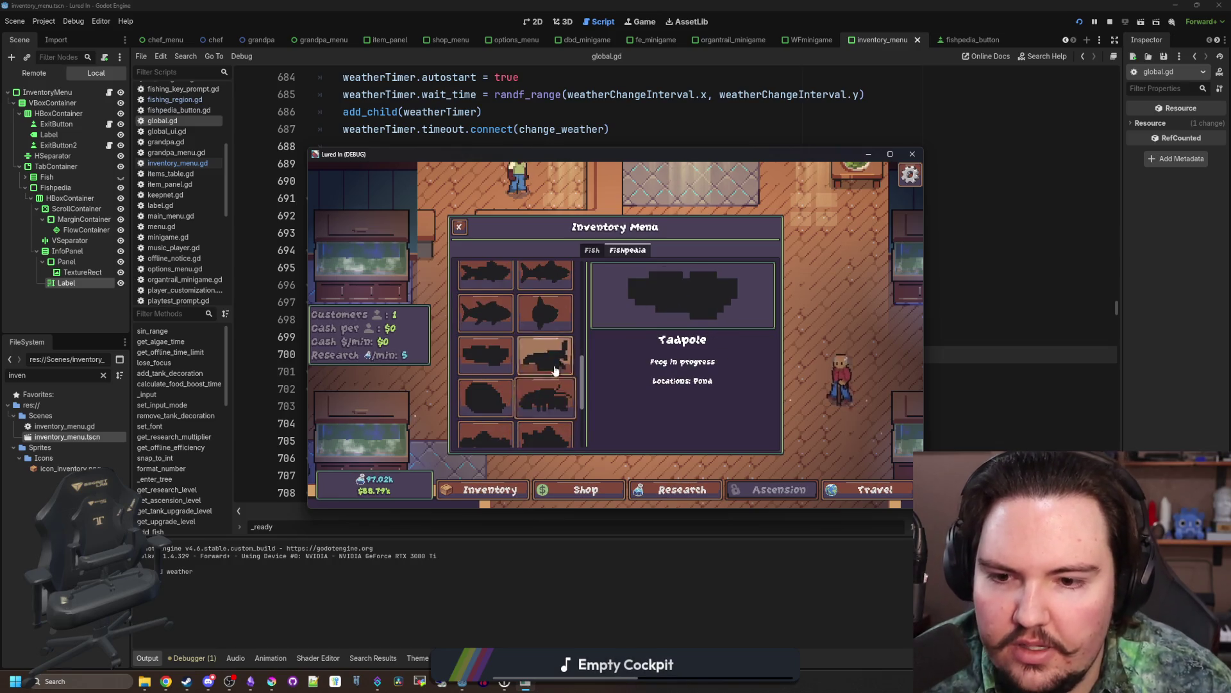
scroll(547, 373, down, 2)
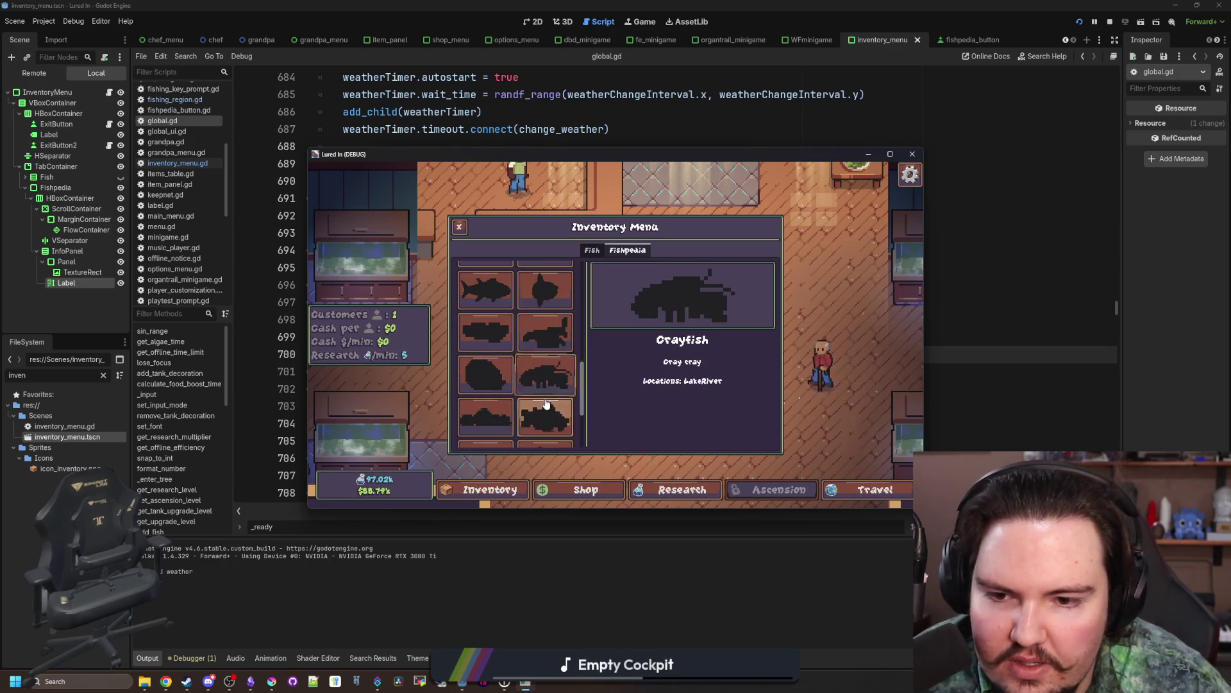
scroll(547, 391, down, 4)
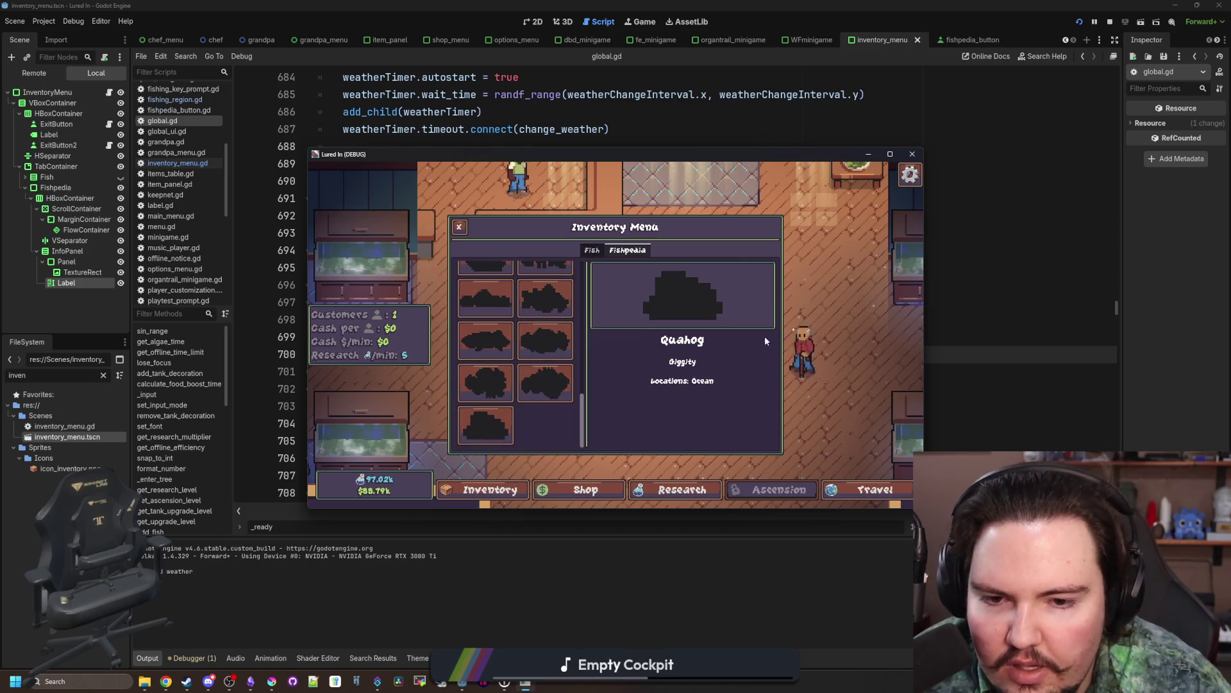
key(F5)
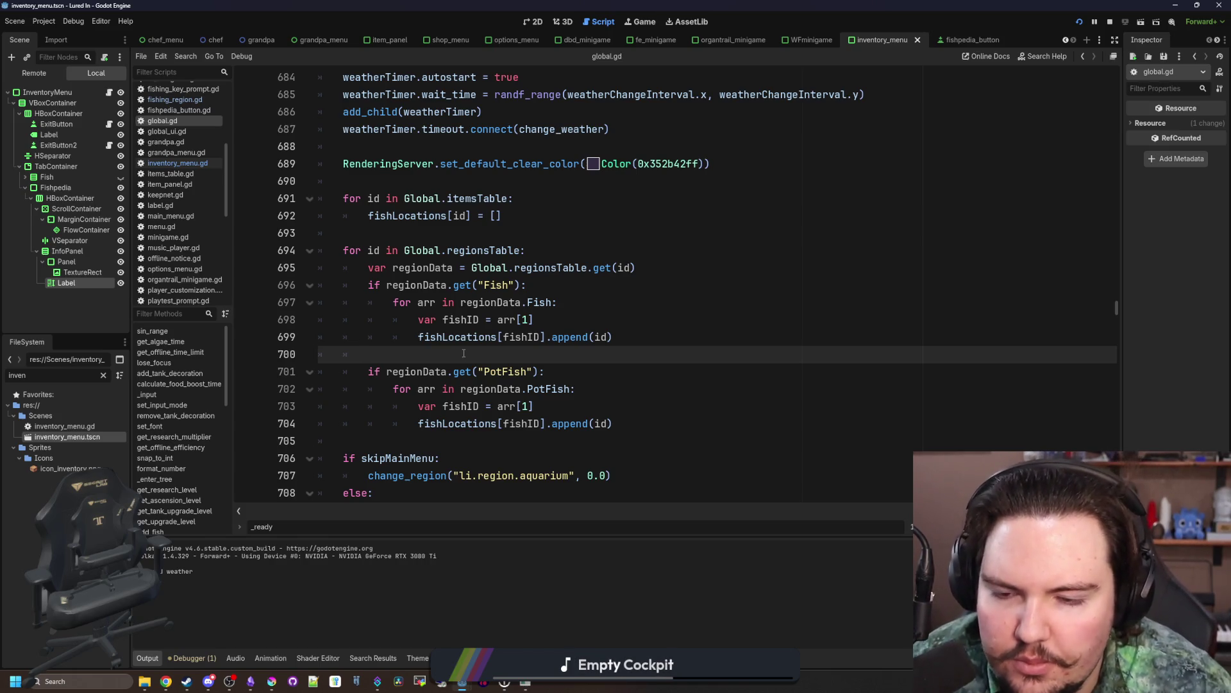
Step: Open inventory_menu.gd and remove the trailing space after the Locations heading on line 42
click(439, 232)
scroll(520, 387, down, 1)
scroll(516, 385, up, 4)
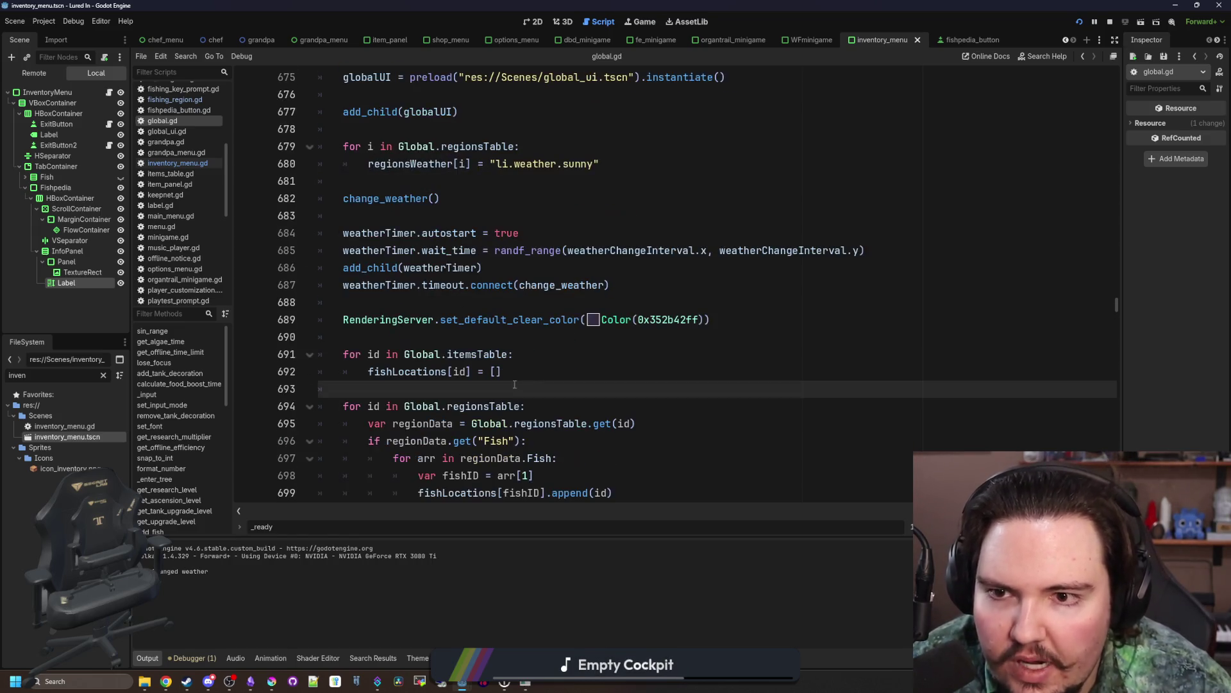
scroll(491, 311, down, 2)
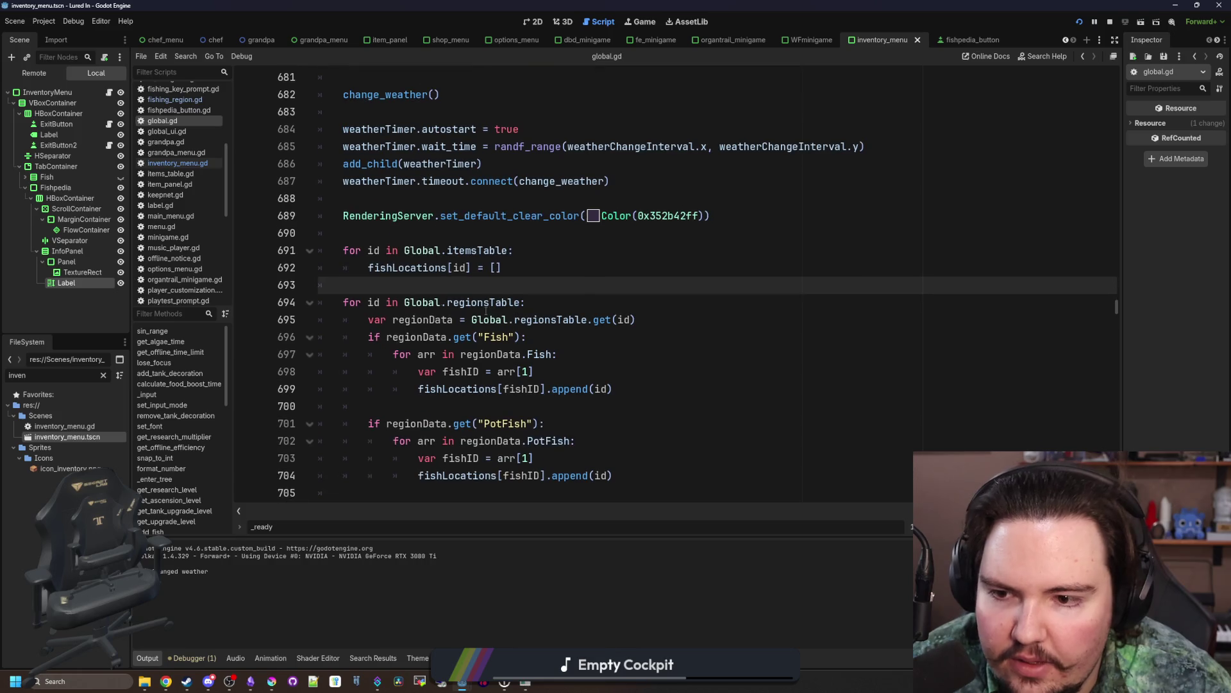
click(178, 163)
double_click(455, 337)
click(490, 337)
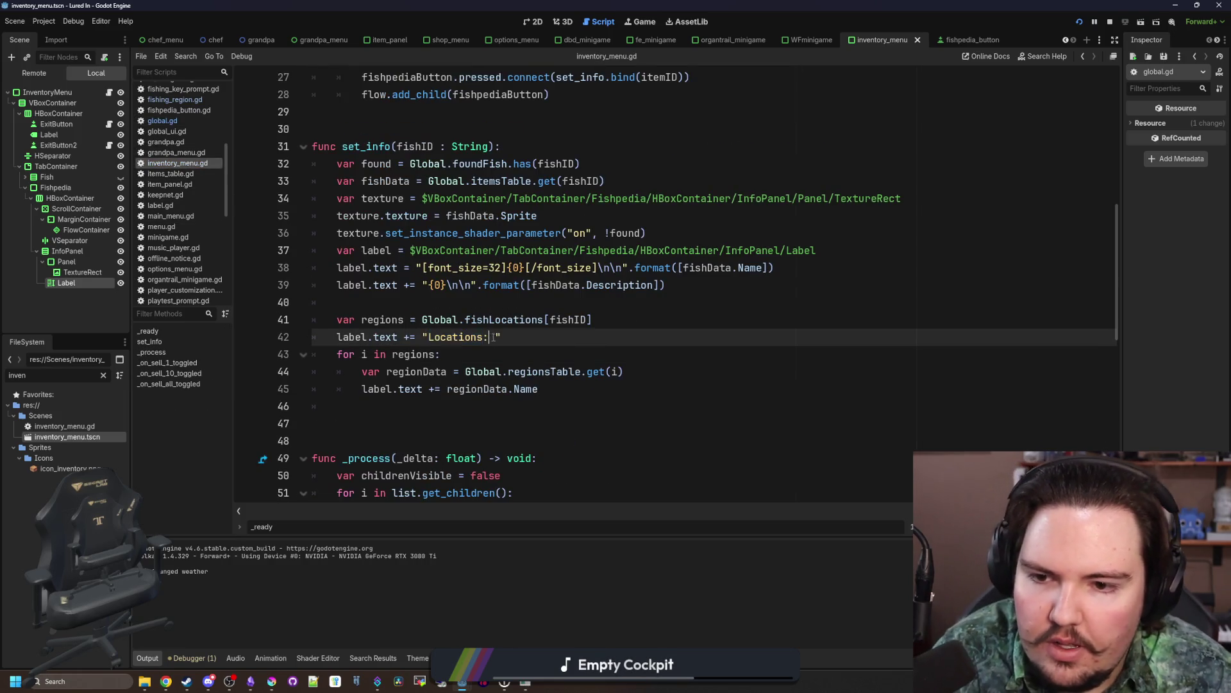
key(BackSpace)
Step: Wrap Locations in a font_size 24 tag copied from line 38, then save the script
drag(506, 268, 422, 267)
key(ctrl+c)
click(429, 336)
key(ctrl+v)
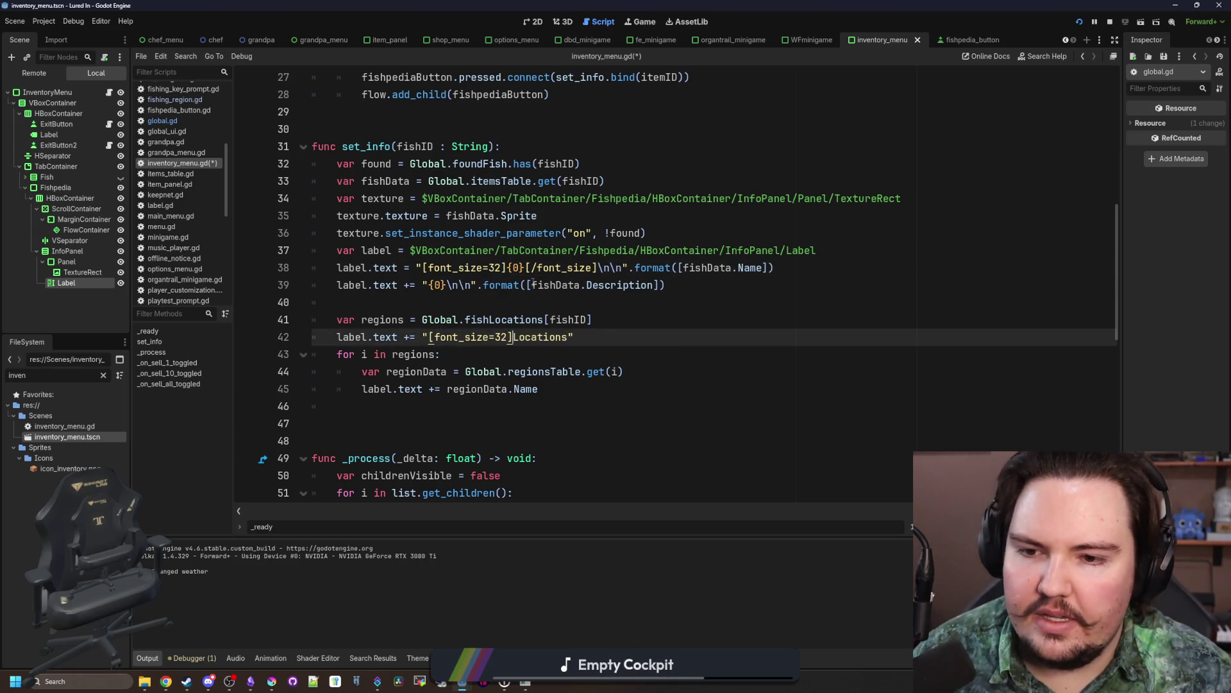
key(Left)
key(BackSpace)
key(BackSpace)
text(24)
click(574, 337)
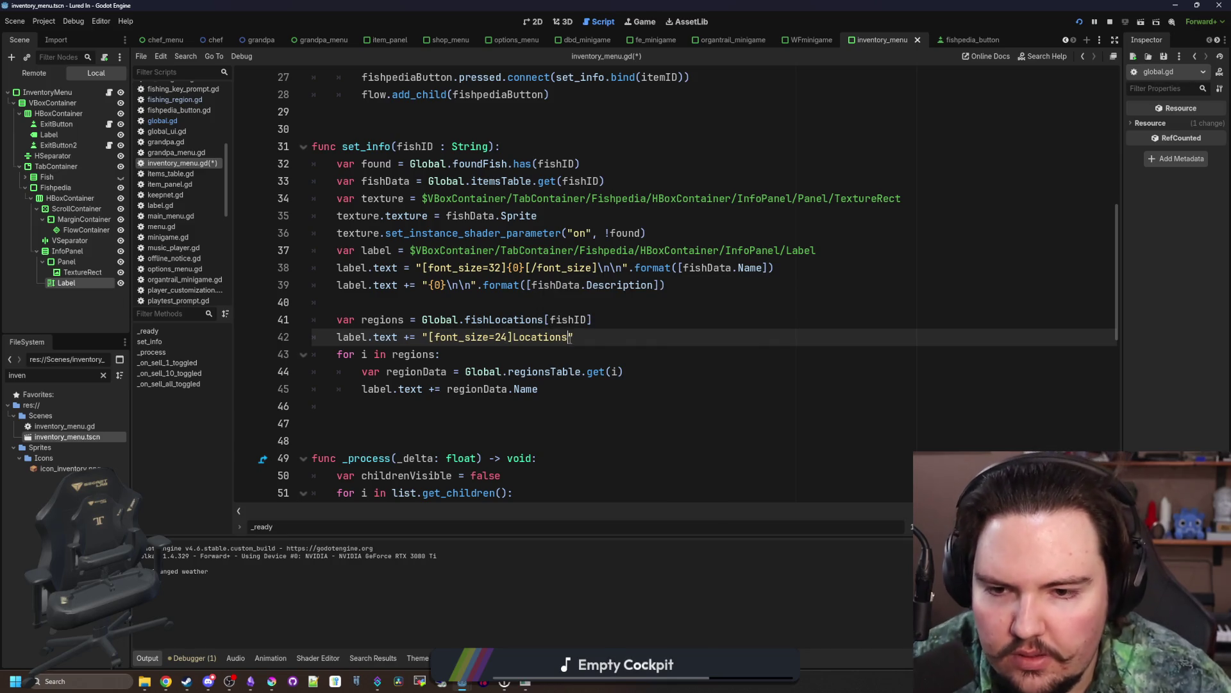
text([/font_size)
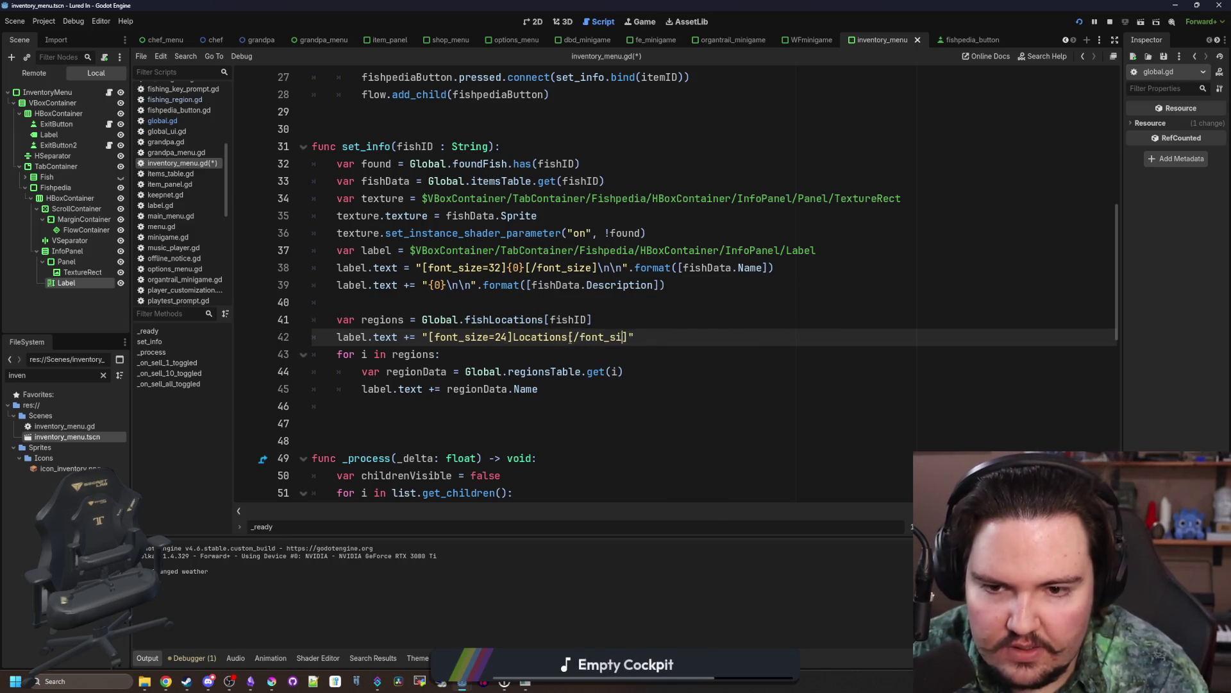
click(545, 351)
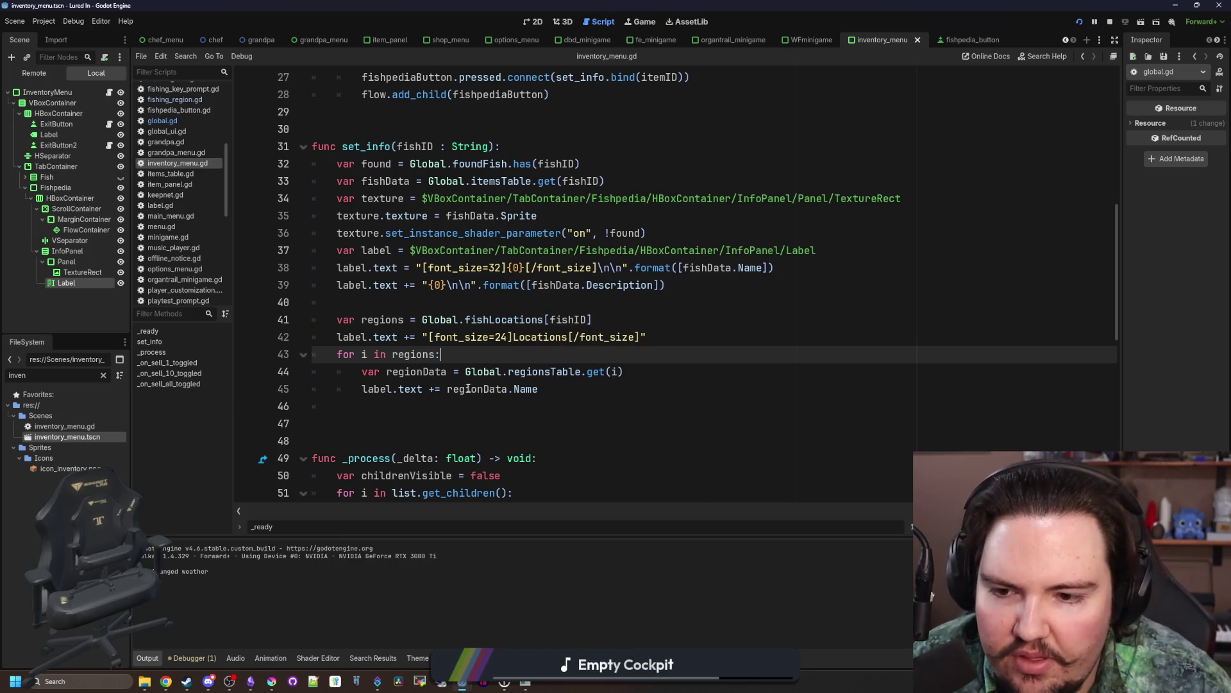
key(Down)
key(Down)
key(Down)
key(ctrl+s)
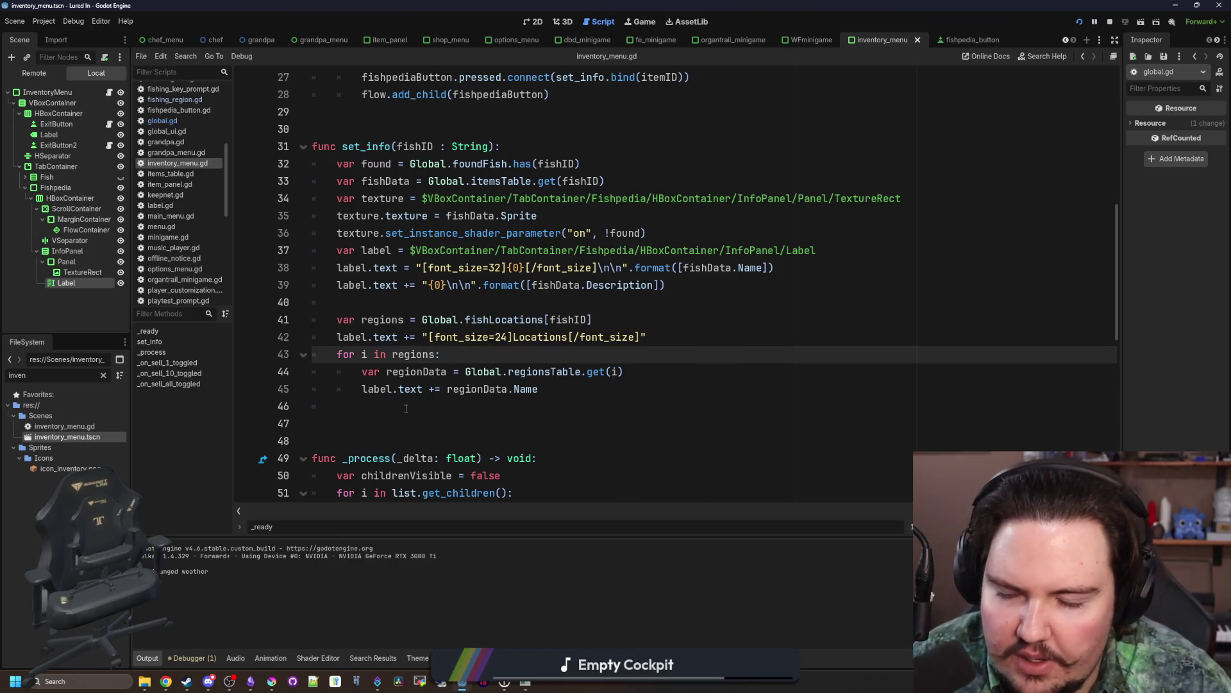
Step: Make line 45 append names via "".format([regionData.Name]) and clear the FileSystem filter
click(449, 389)
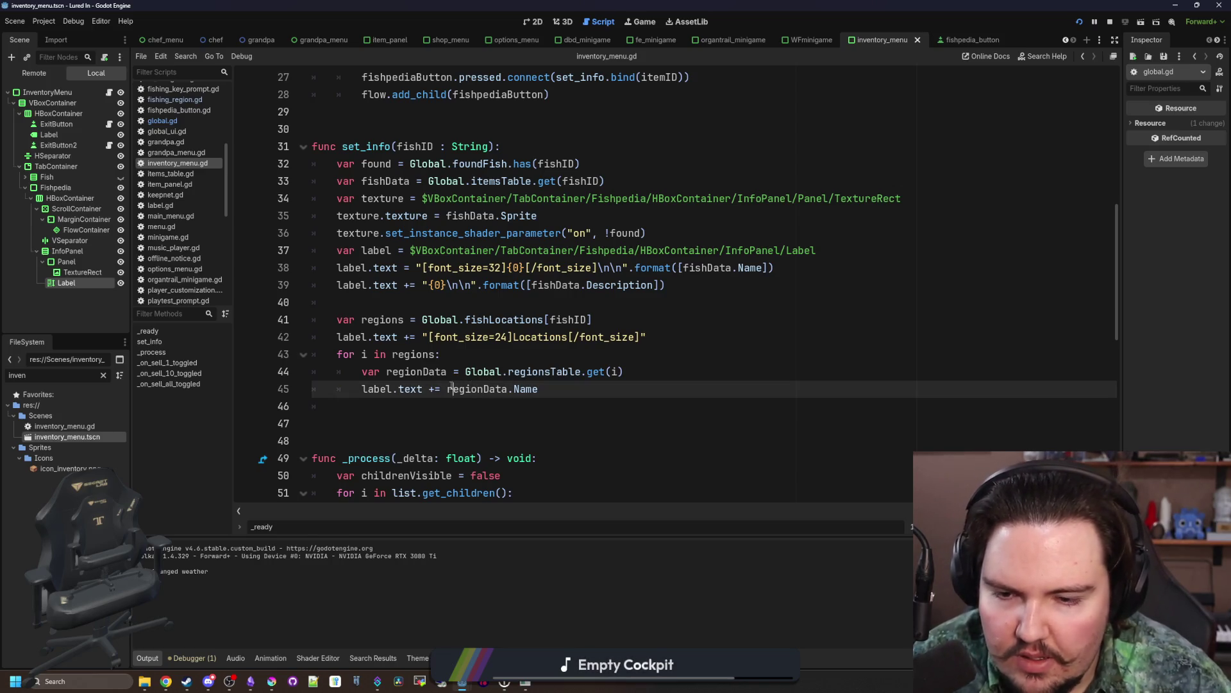
text("".format())
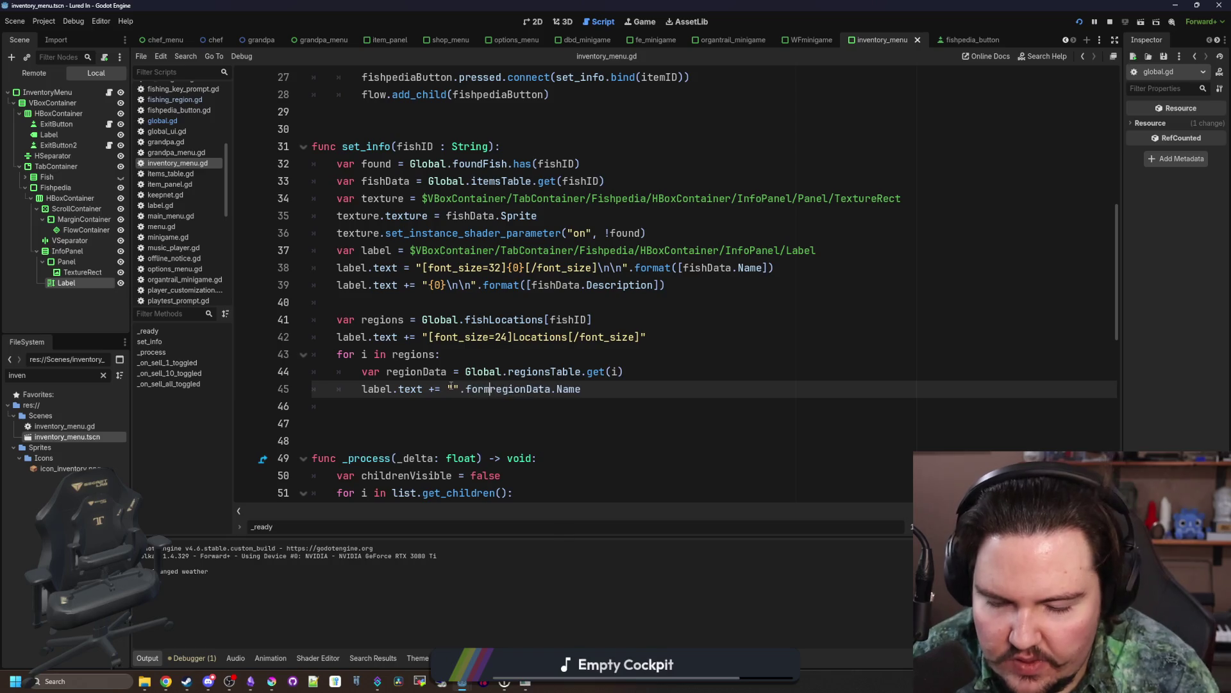
key(Delete)
text([)
click(623, 391)
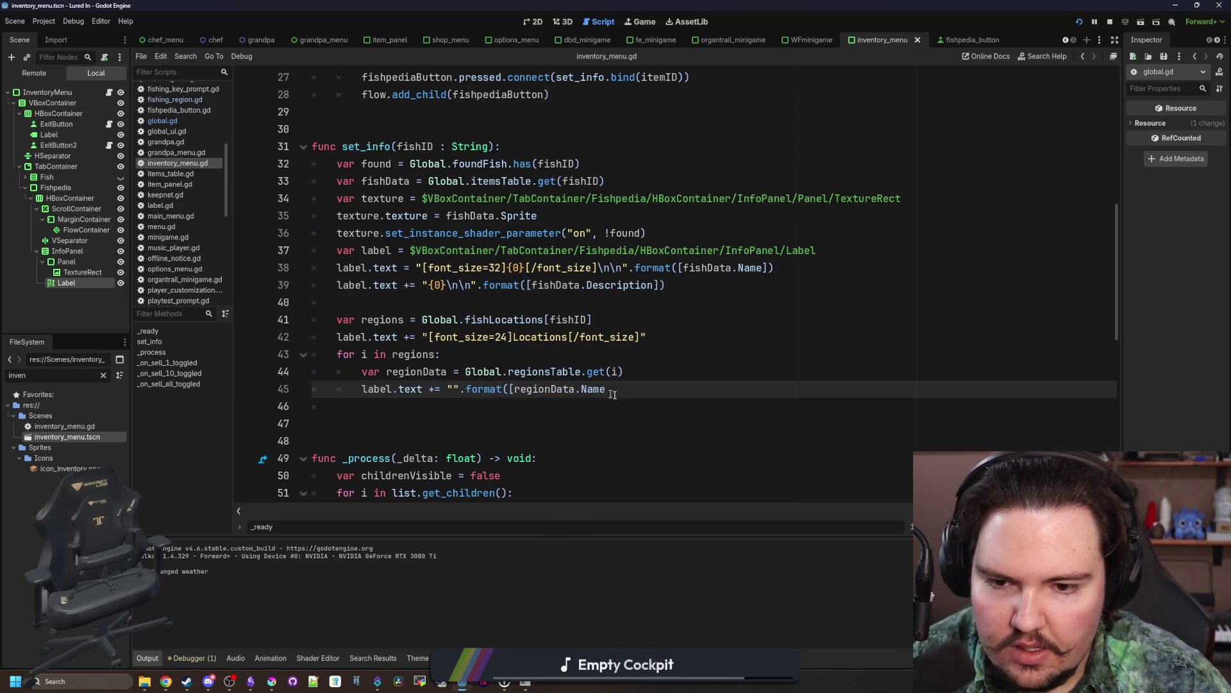
text(]))
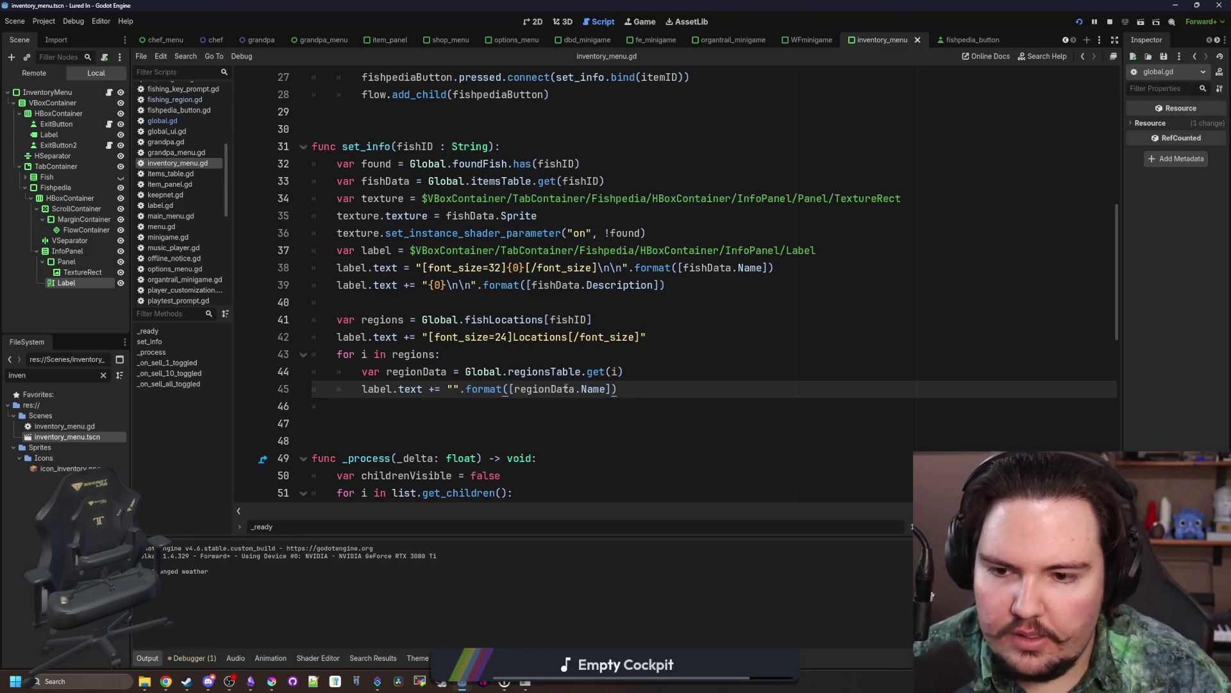
click(449, 354)
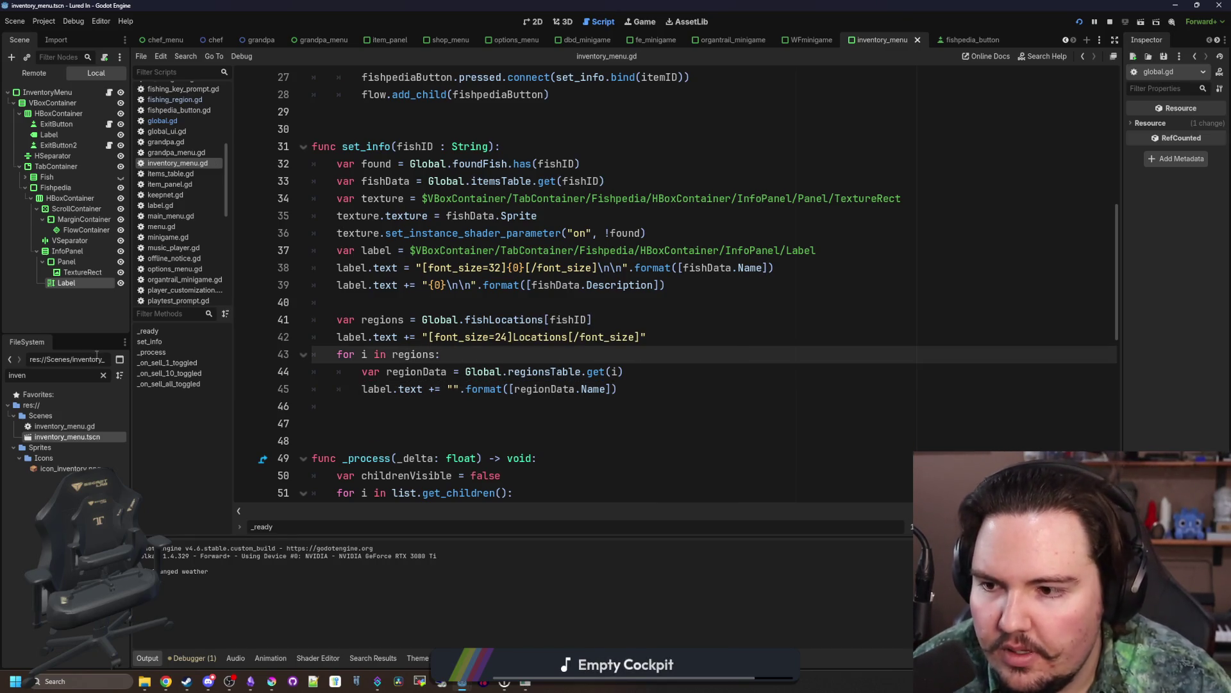
click(102, 373)
Step: Filter the FileSystem for 'region' and open regions_table.gd
text(region)
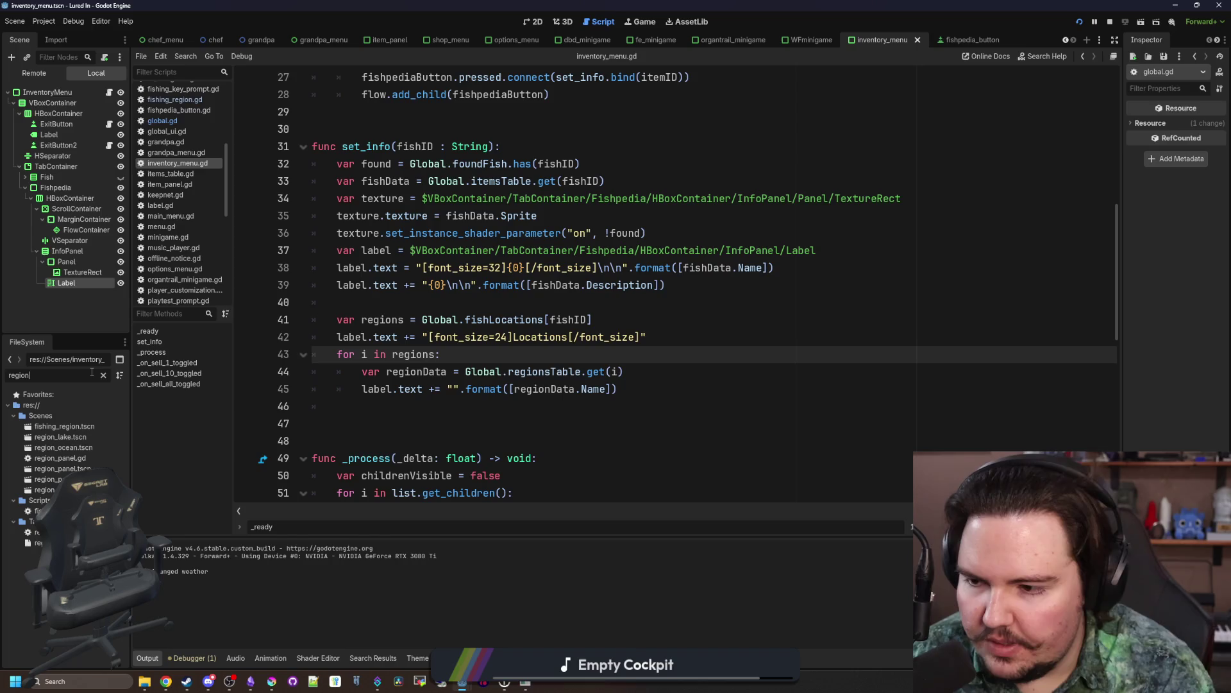
double_click(45, 532)
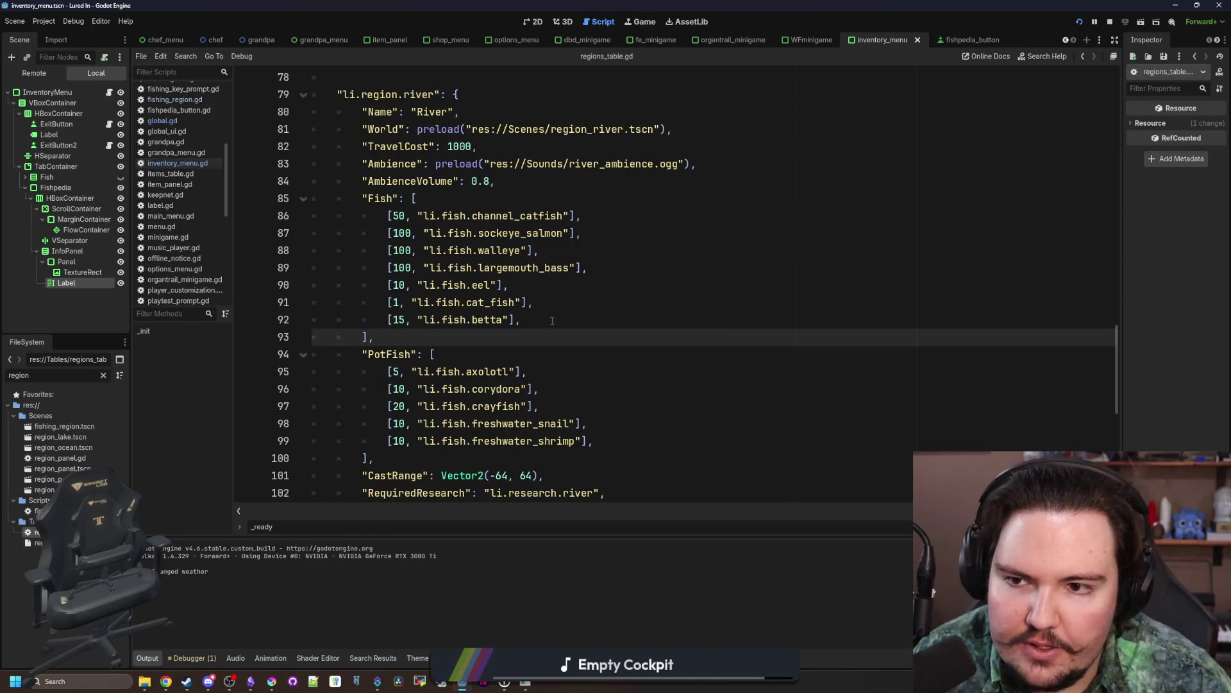
scroll(552, 321, down, 4)
scroll(509, 283, down, 2)
Step: Add "Icon": preload("res://Sprites/Icons/icon_ocean.png"), under the ocean region's Name
click(511, 320)
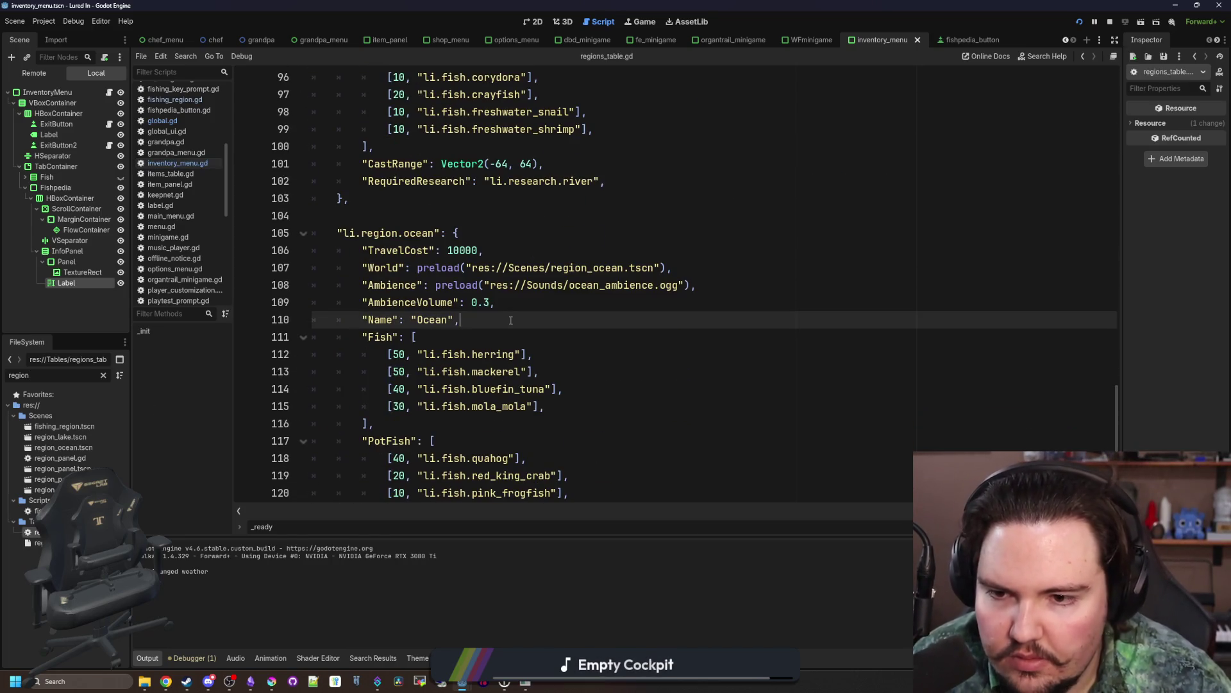
key(Return)
text("Icon": )
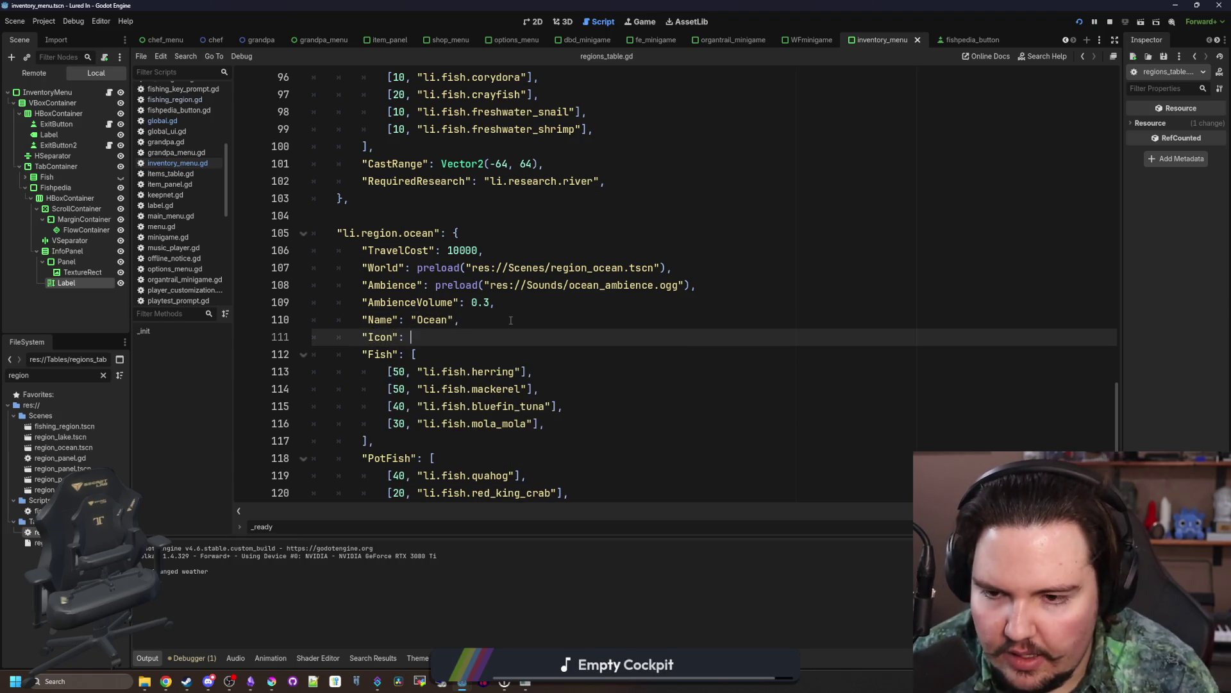
text(preload(")
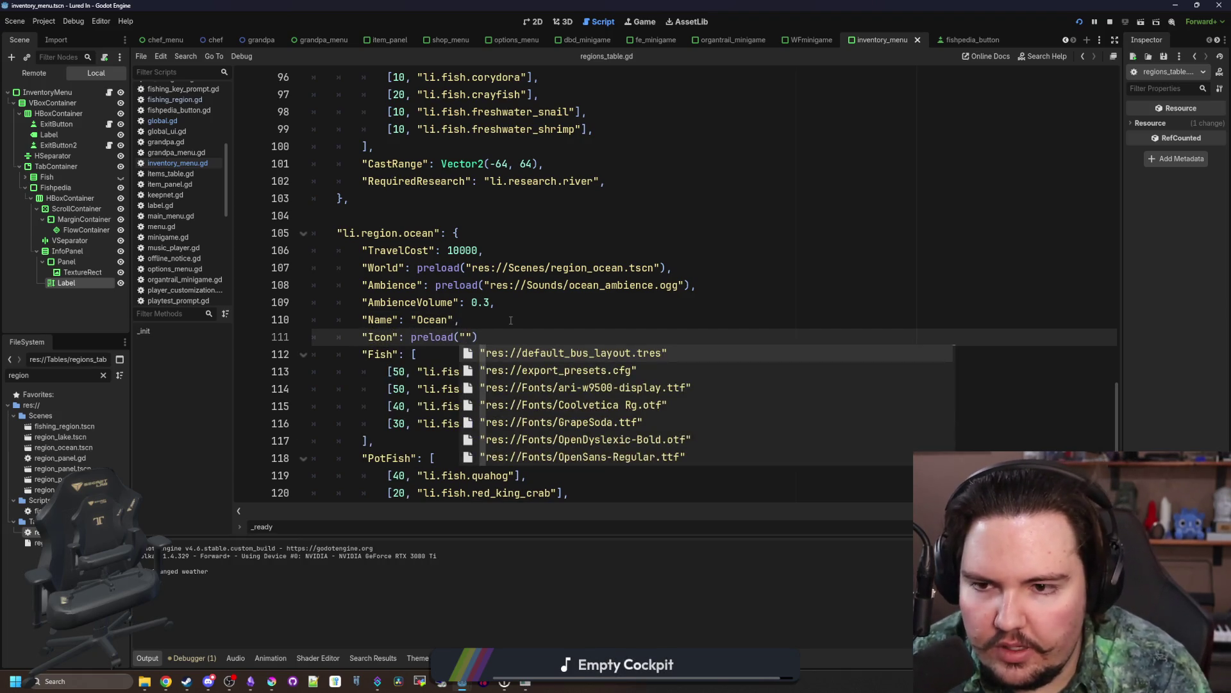
text(ocean)
key(Down)
key(Down)
key(Down)
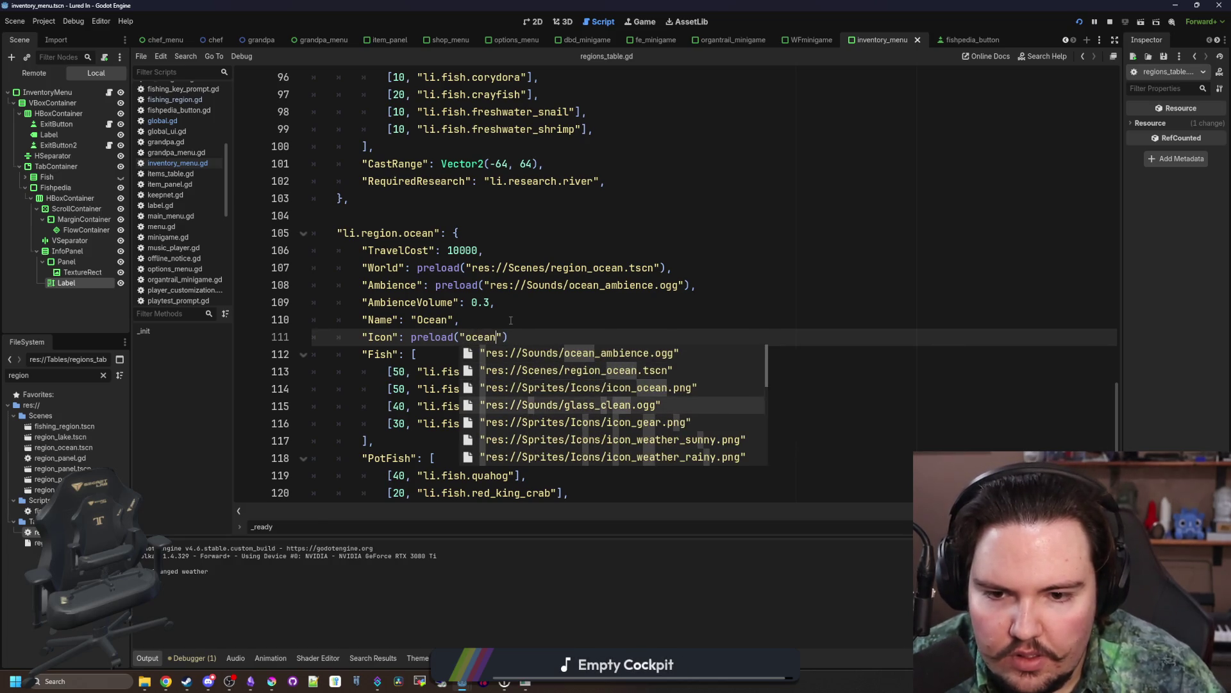
key(Down)
key(Down)
key(Down)
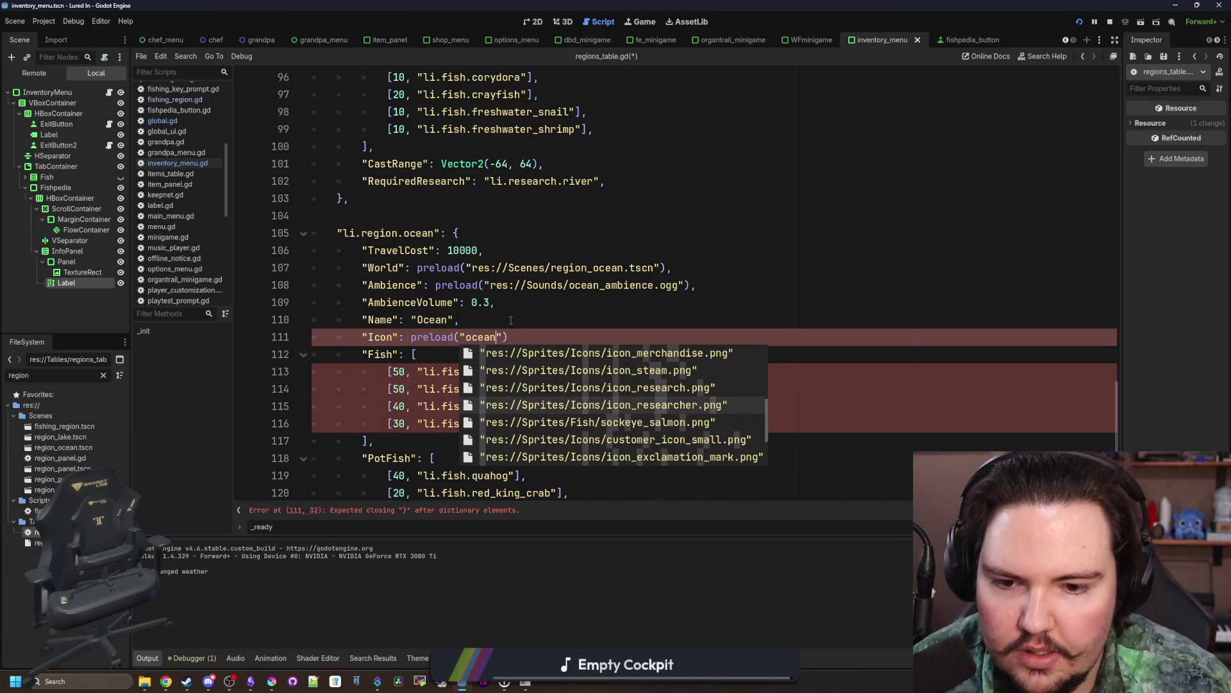
key(Up)
key(Up)
key(Up)
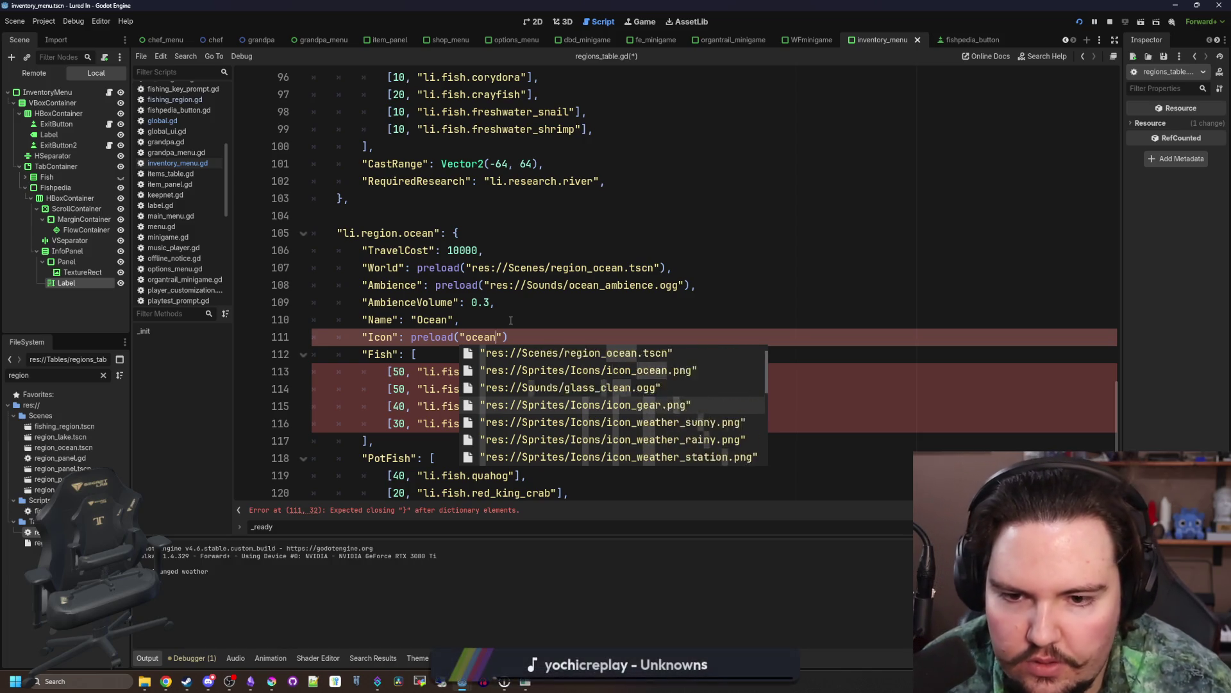
key(Down)
key(Down)
key(Return)
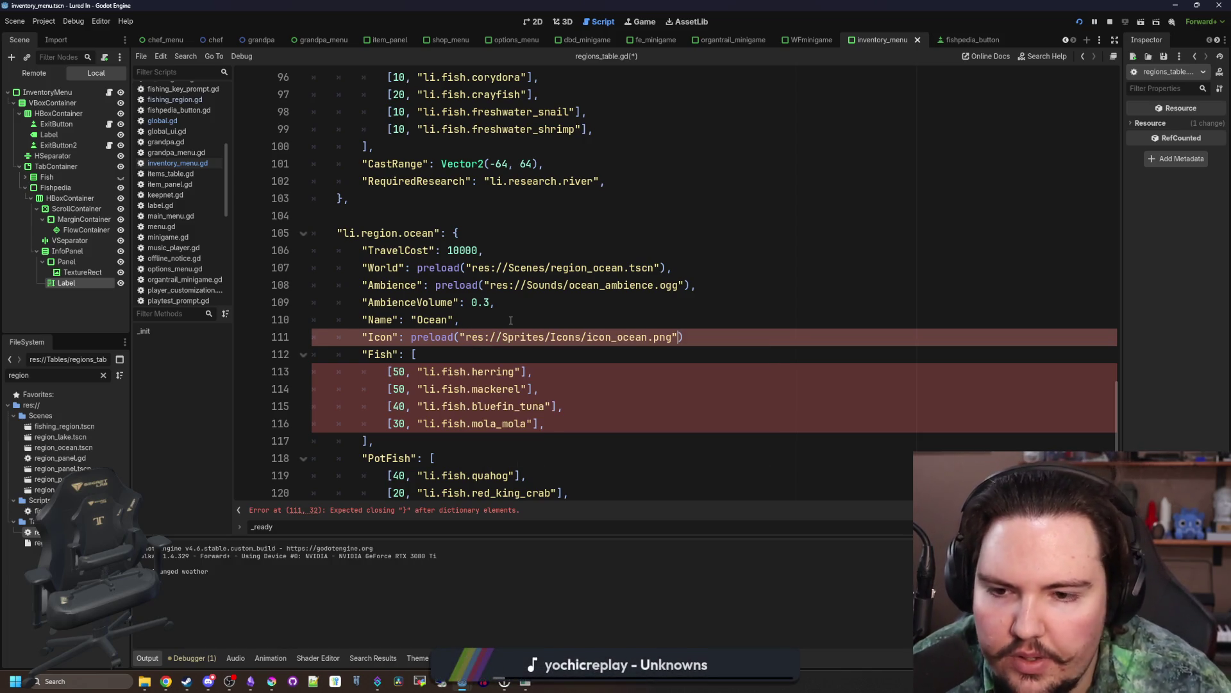
text(,)
Step: Copy the Icon line into the river entry, changing the path to icon_river.png
mouse_move(690, 337)
mouse_down()
mouse_move(359, 320)
mouse_move(352, 335)
mouse_up()
key(ctrl+c)
scroll(499, 293, up, 8)
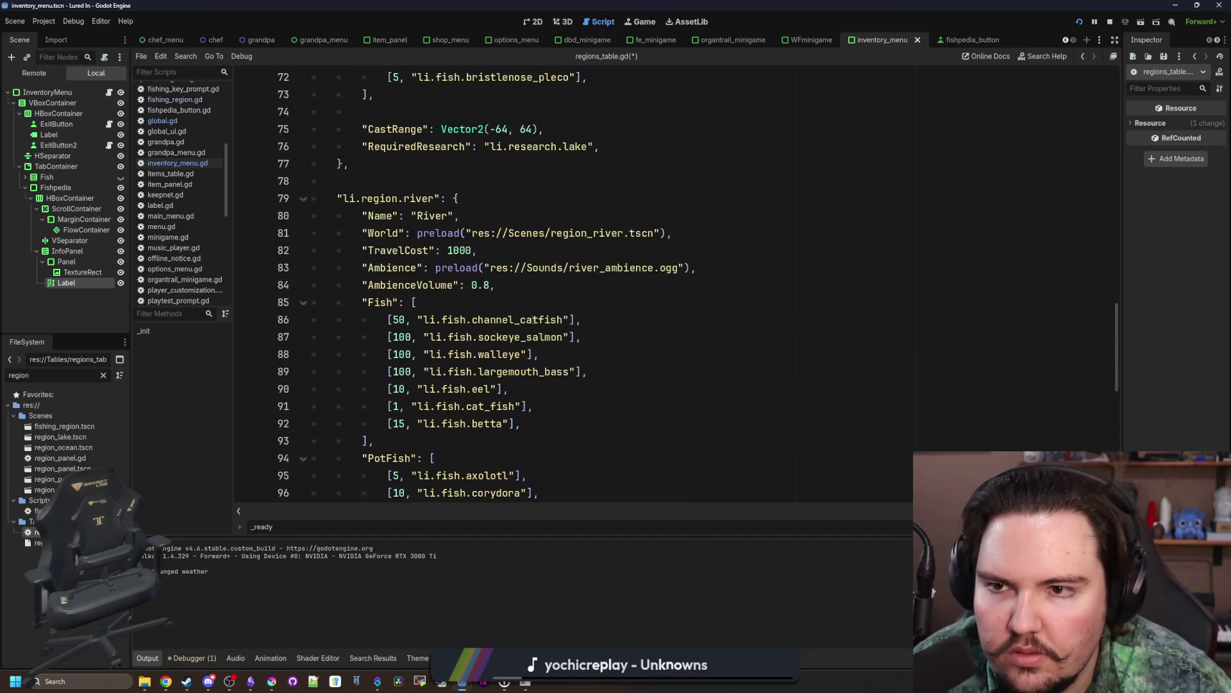
click(499, 293)
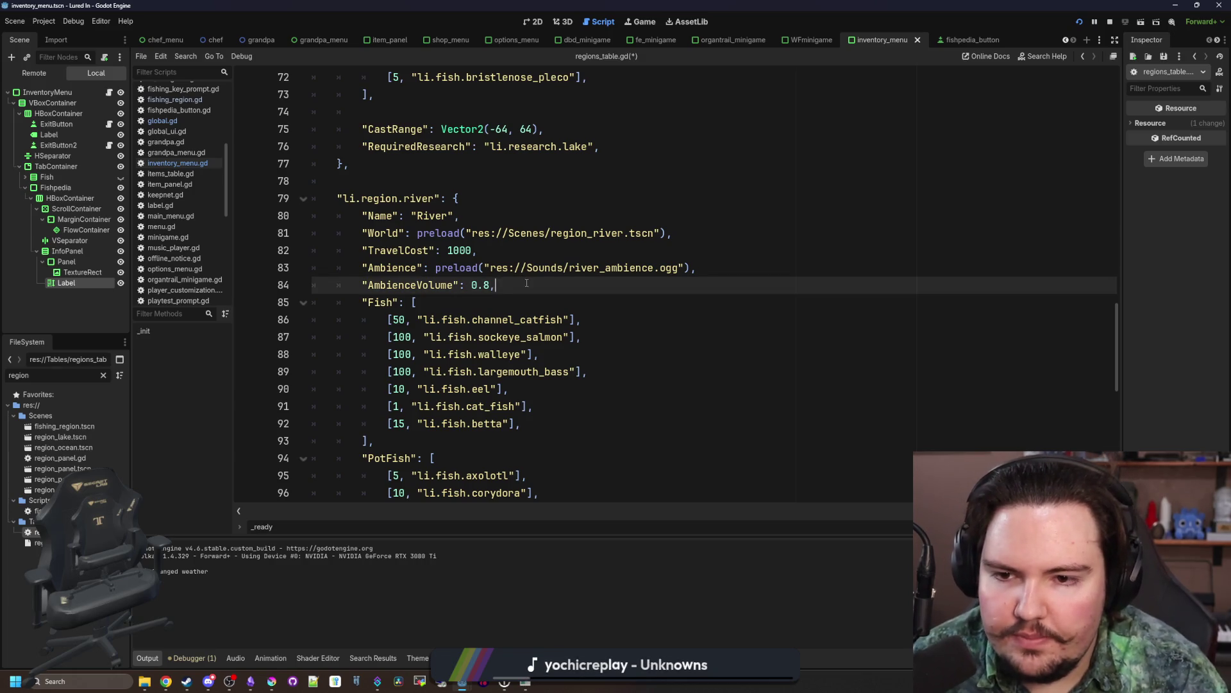
key(Return)
key(ctrl+v)
double_click(632, 302)
key(BackSpace)
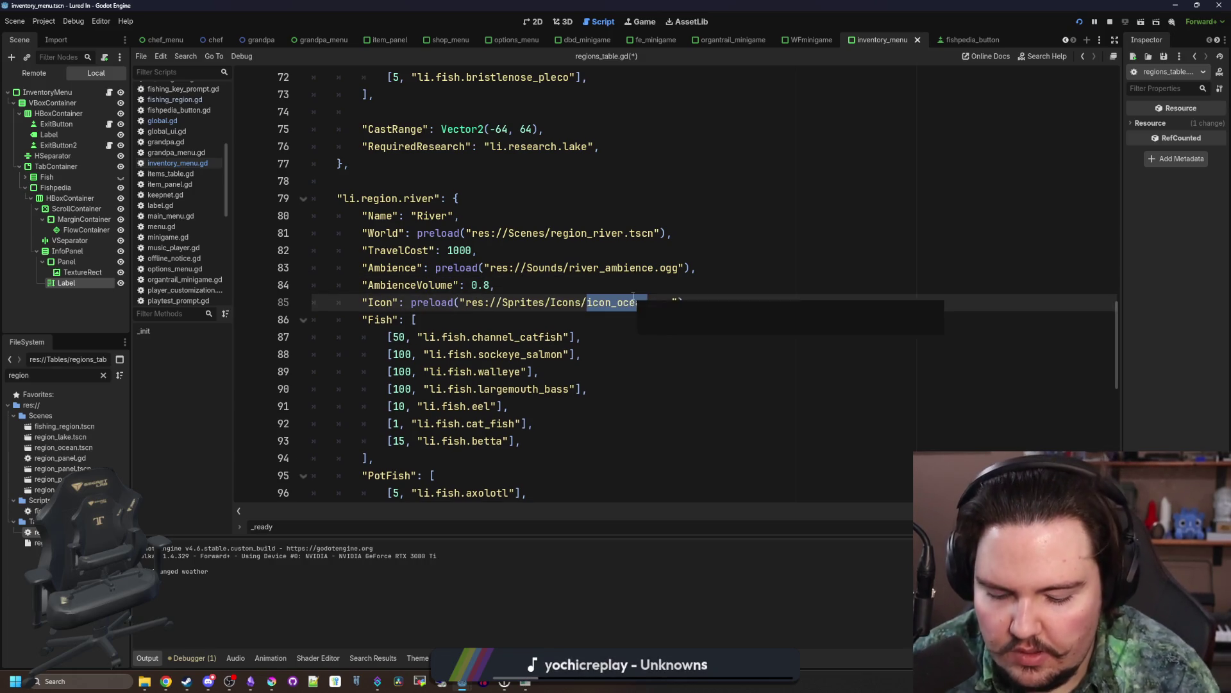
text(river)
mouse_move(690, 303)
mouse_down()
mouse_move(449, 318)
mouse_move(351, 302)
mouse_up()
key(ctrl+c)
scroll(533, 333, up, 6)
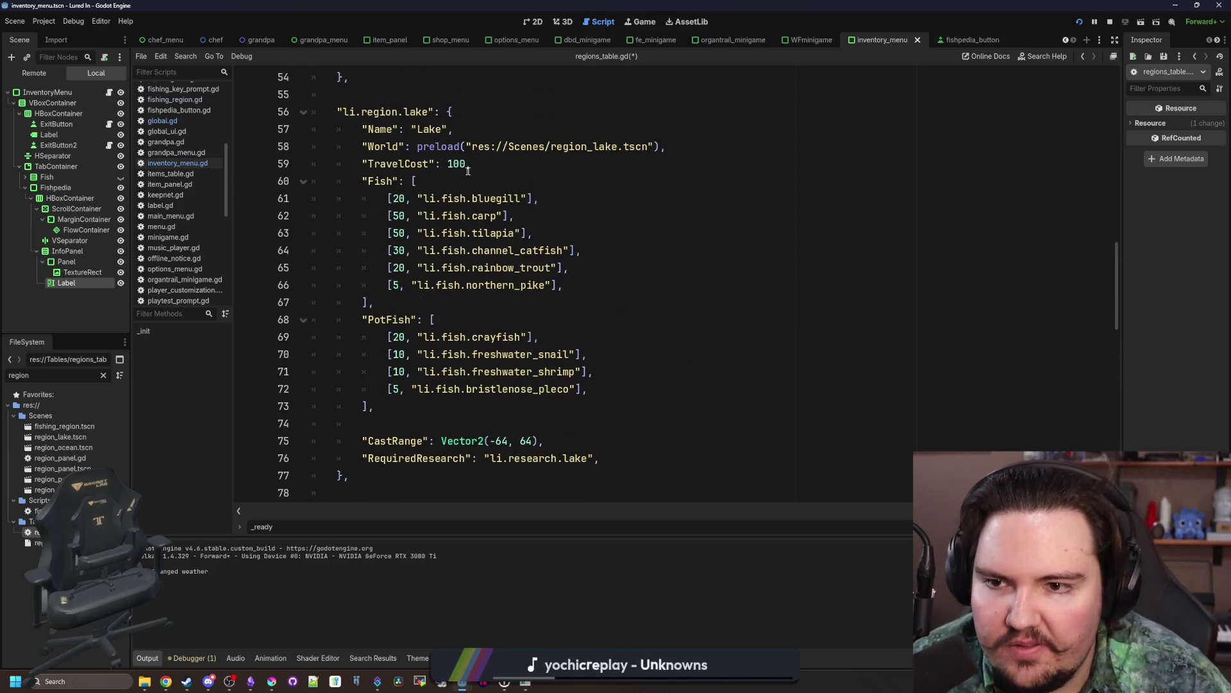
Step: Add an Icon line loading icon_lake.png to the lake region and copy it
click(468, 168)
key(Return)
key(ctrl+v)
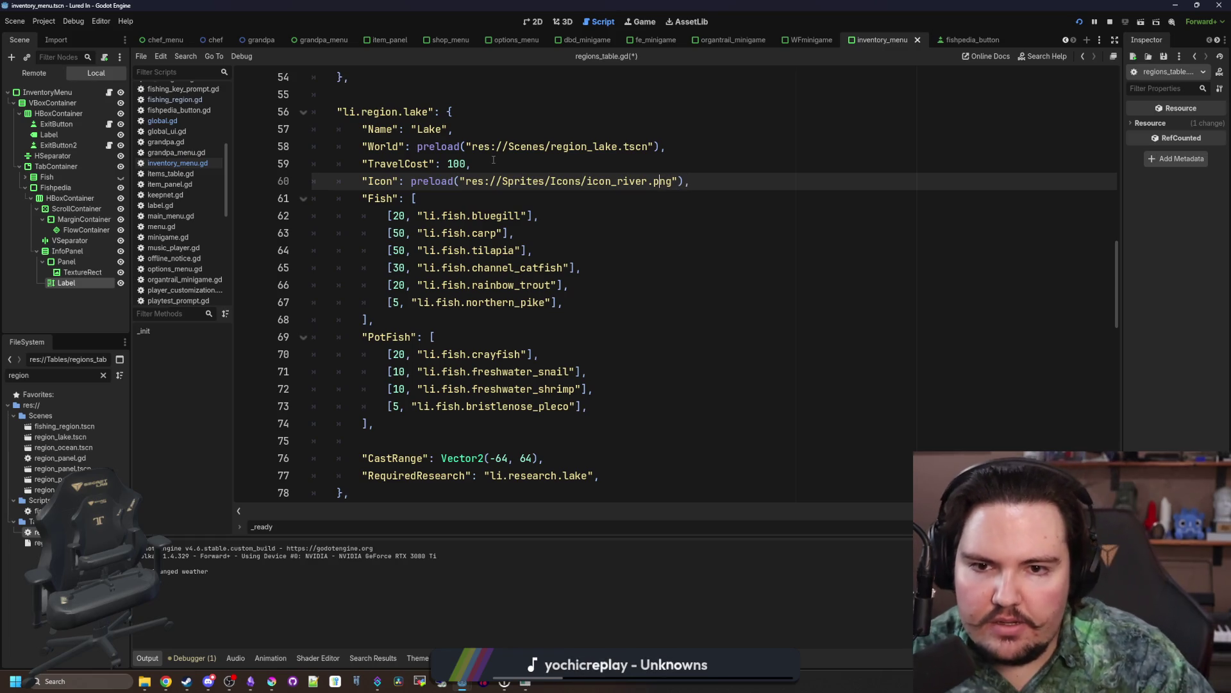
key(BackSpace)
key(BackSpace)
key(BackSpace)
text(lake)
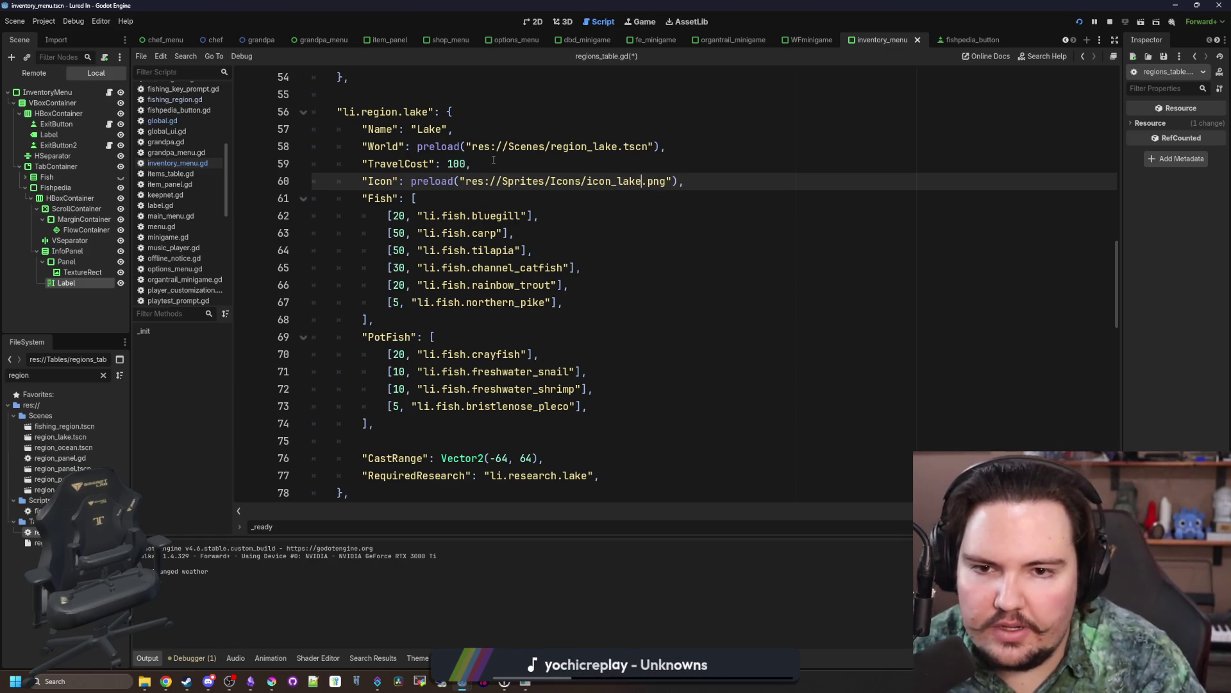
click(608, 168)
scroll(654, 244, up, 3)
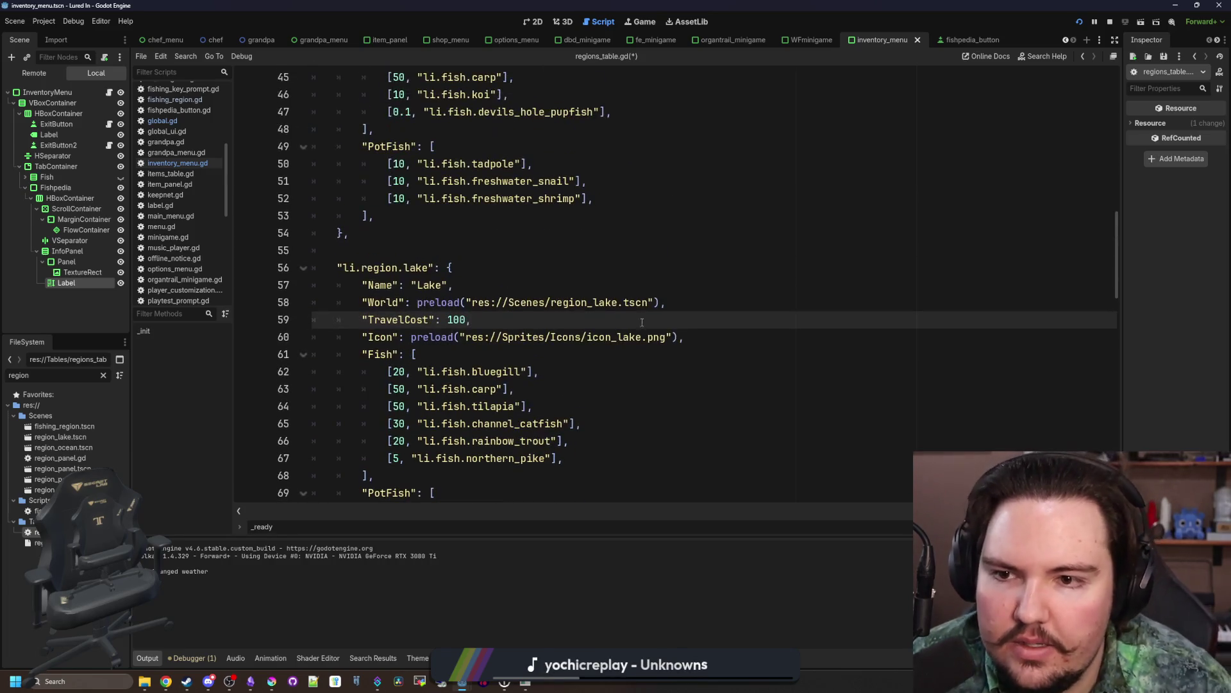
drag(714, 333, 363, 340)
key(ctrl+c)
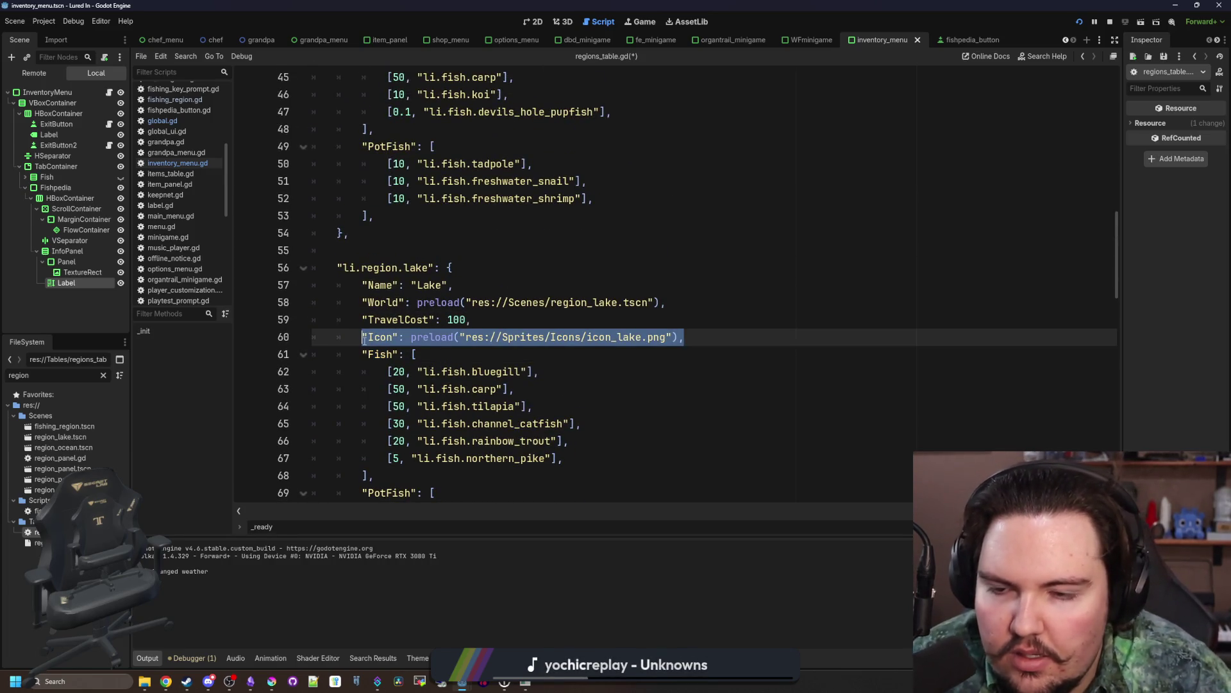
Step: Paste the icon_lake.png Icon line into the pond region, then switch to Krita
scroll(466, 321, down, 20)
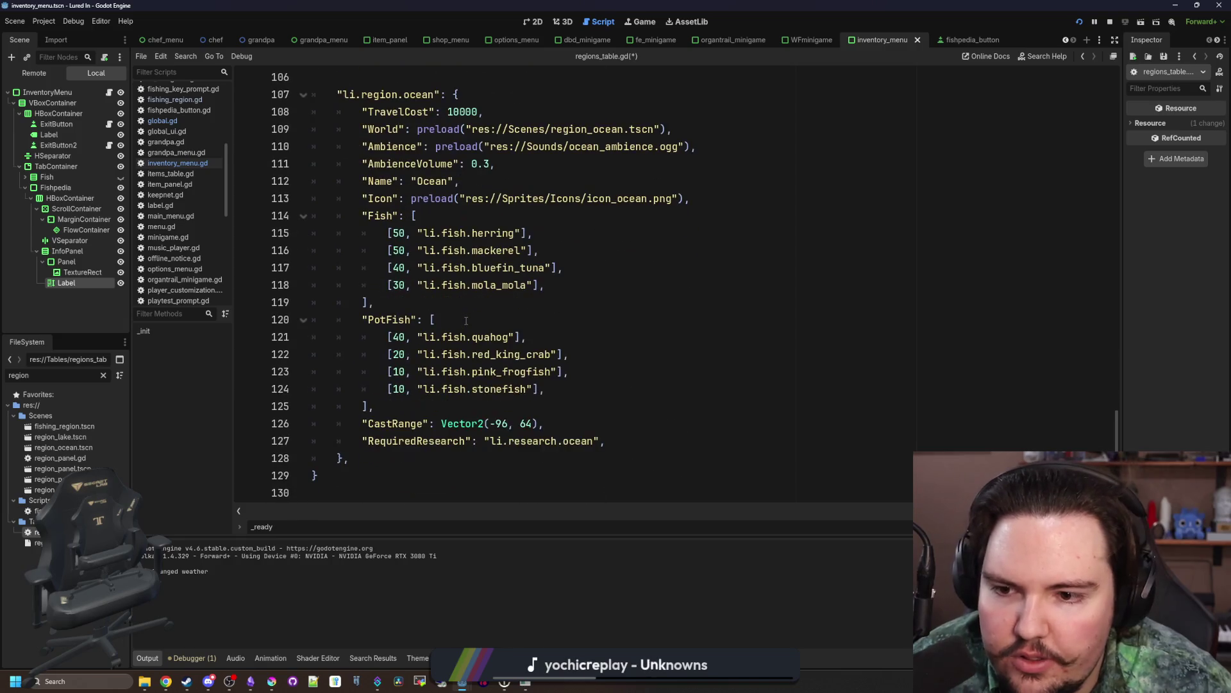
scroll(467, 320, up, 20)
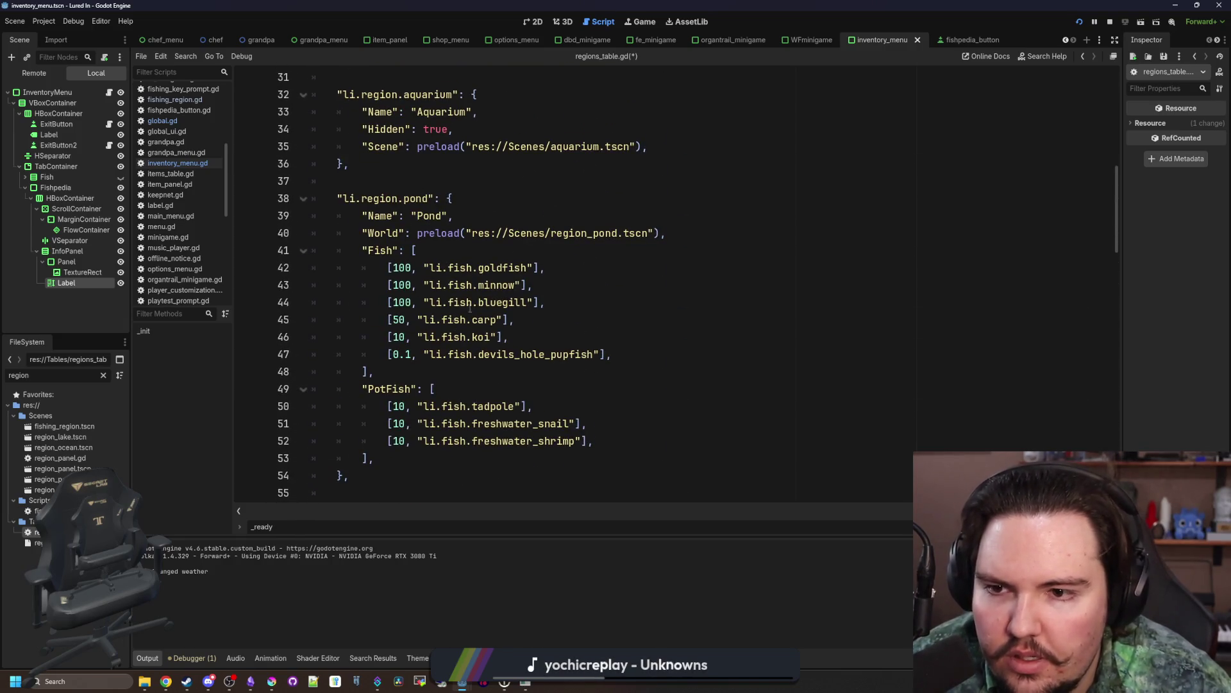
click(667, 238)
key(Return)
key(ctrl+v)
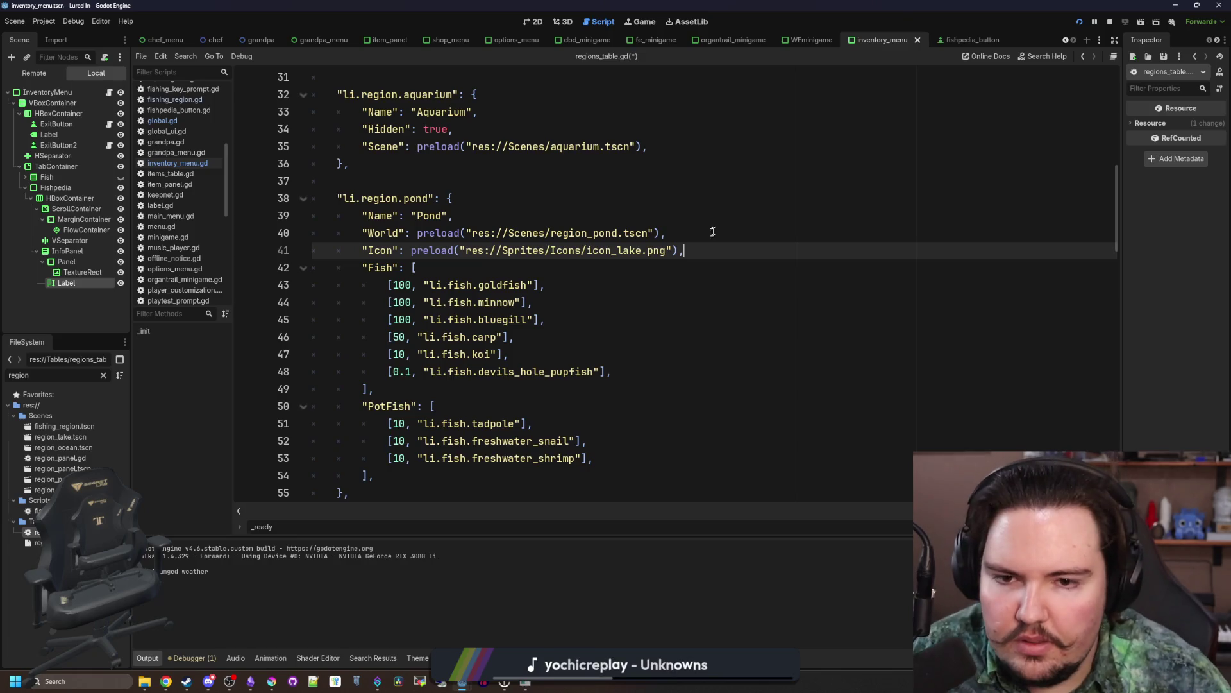
mouse_move(708, 252)
mouse_down()
mouse_move(365, 234)
mouse_move(363, 251)
mouse_up()
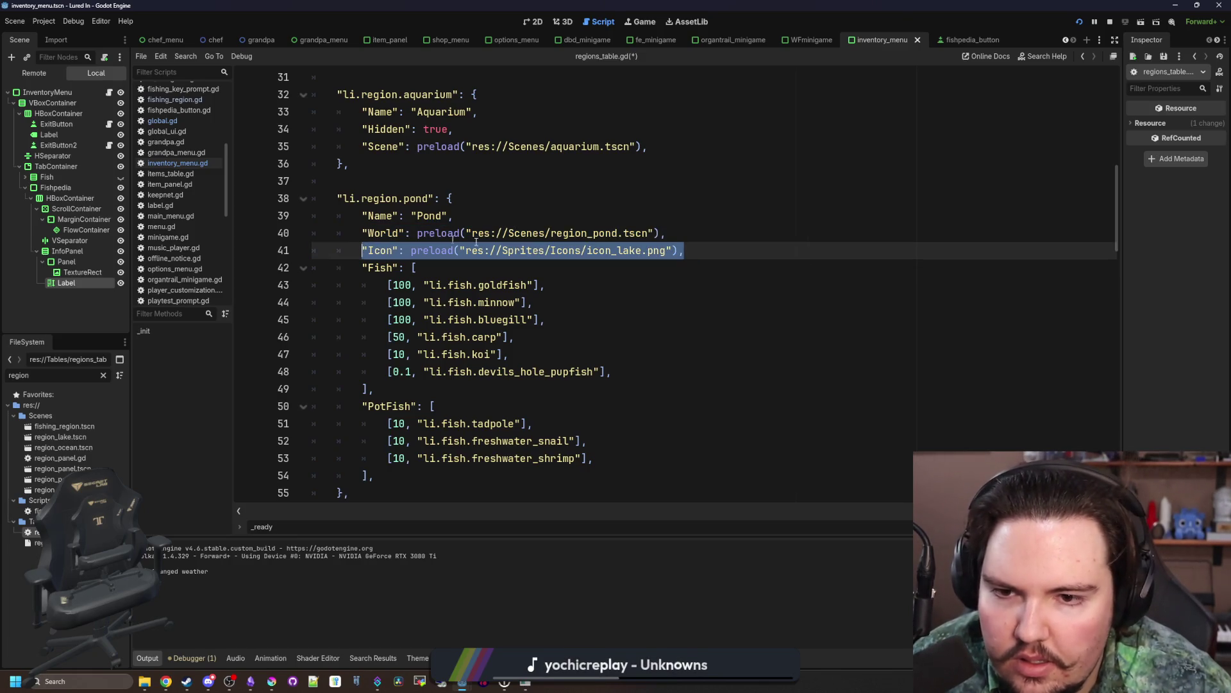
click(638, 250)
mouse_move(640, 250)
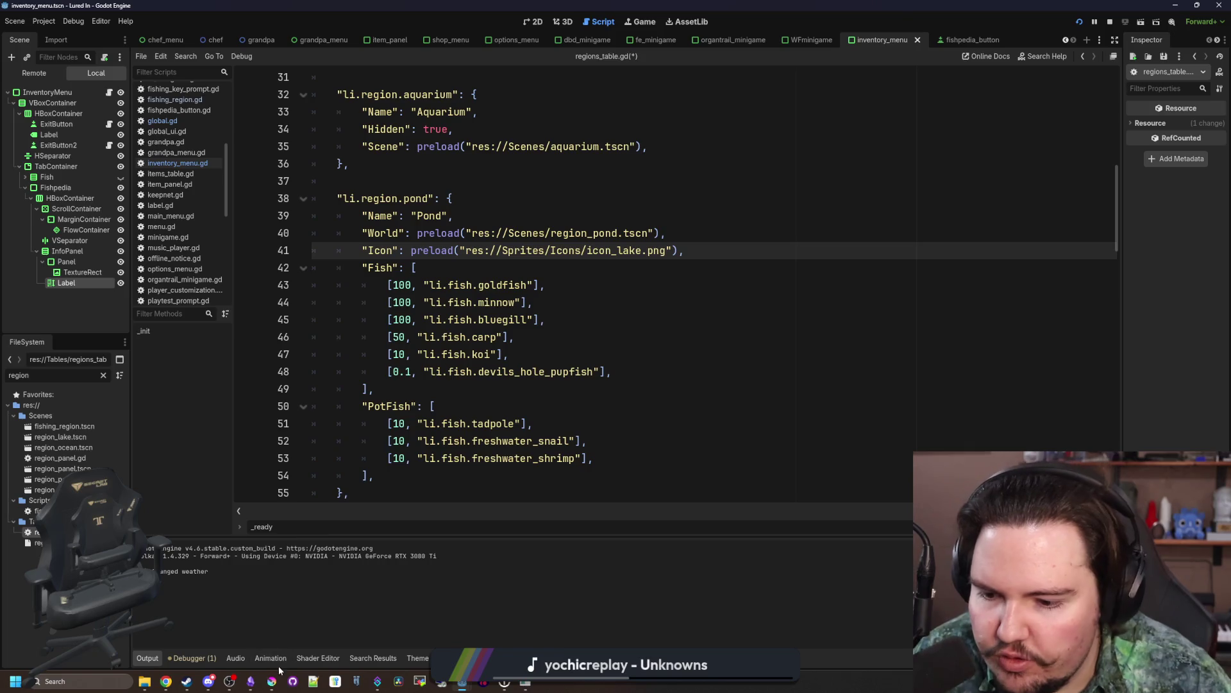
click(271, 681)
Step: Maximize Krita and bring up File > Open, centring the Open Images dialog on the Desktop folder
double_click(252, 222)
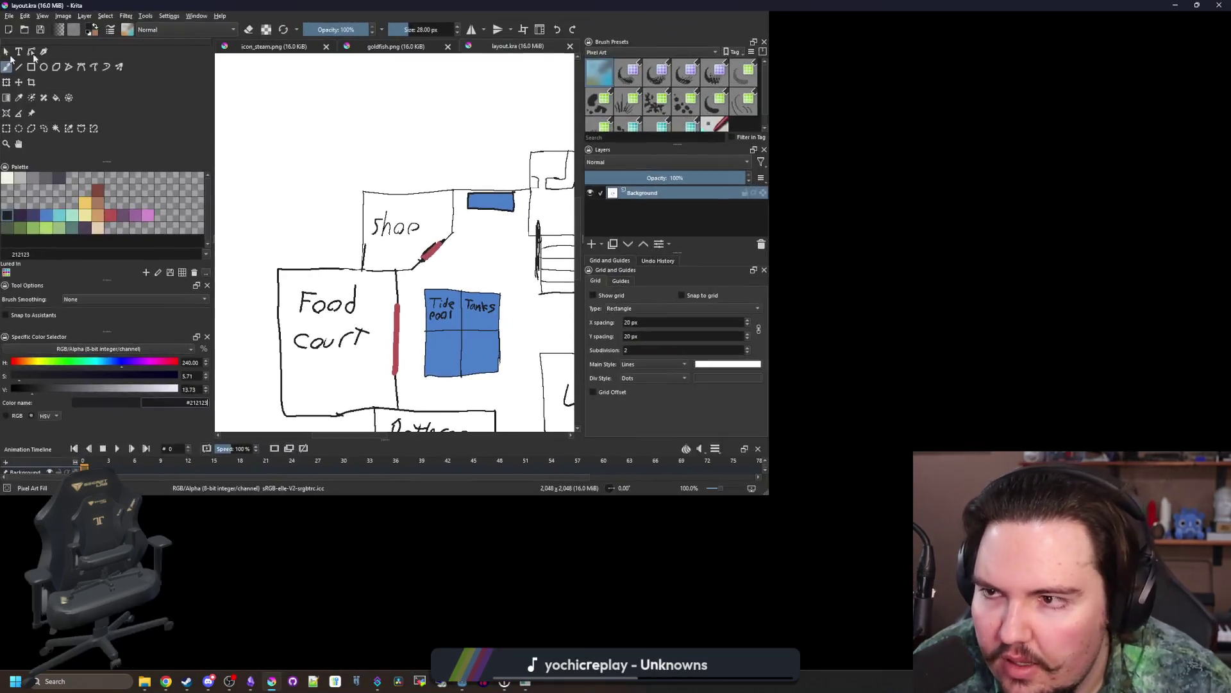
click(9, 15)
click(23, 36)
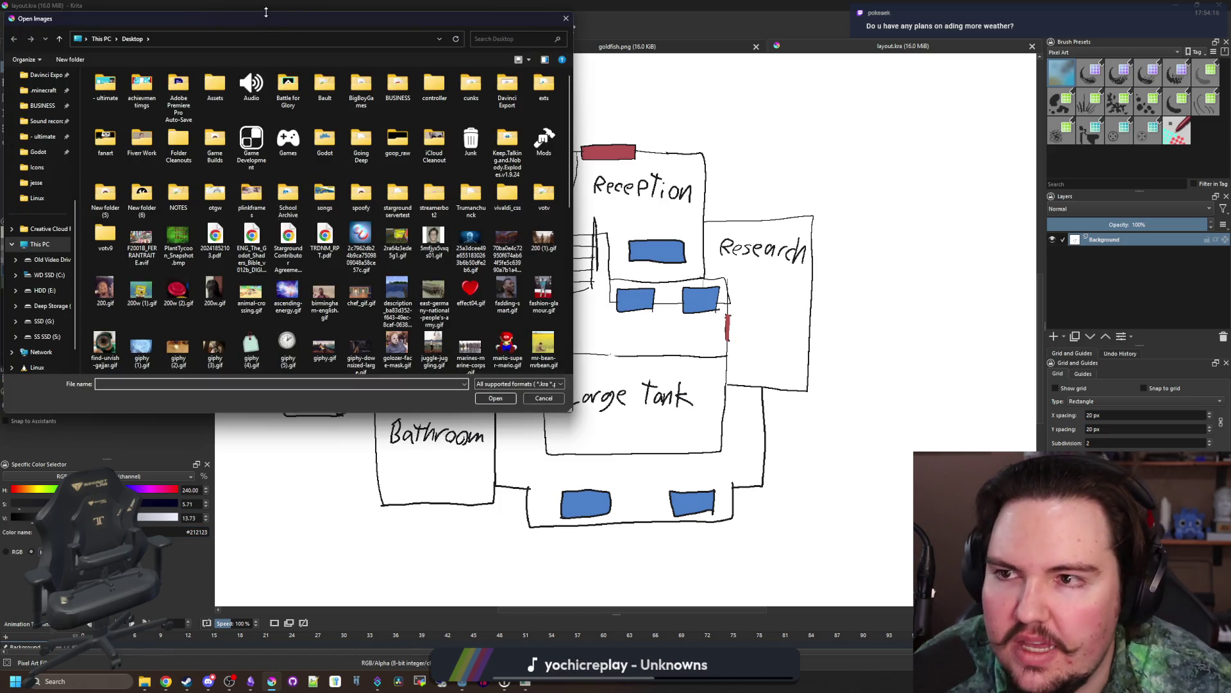
mouse_move(276, 18)
mouse_down()
mouse_move(594, 108)
mouse_move(549, 105)
mouse_up()
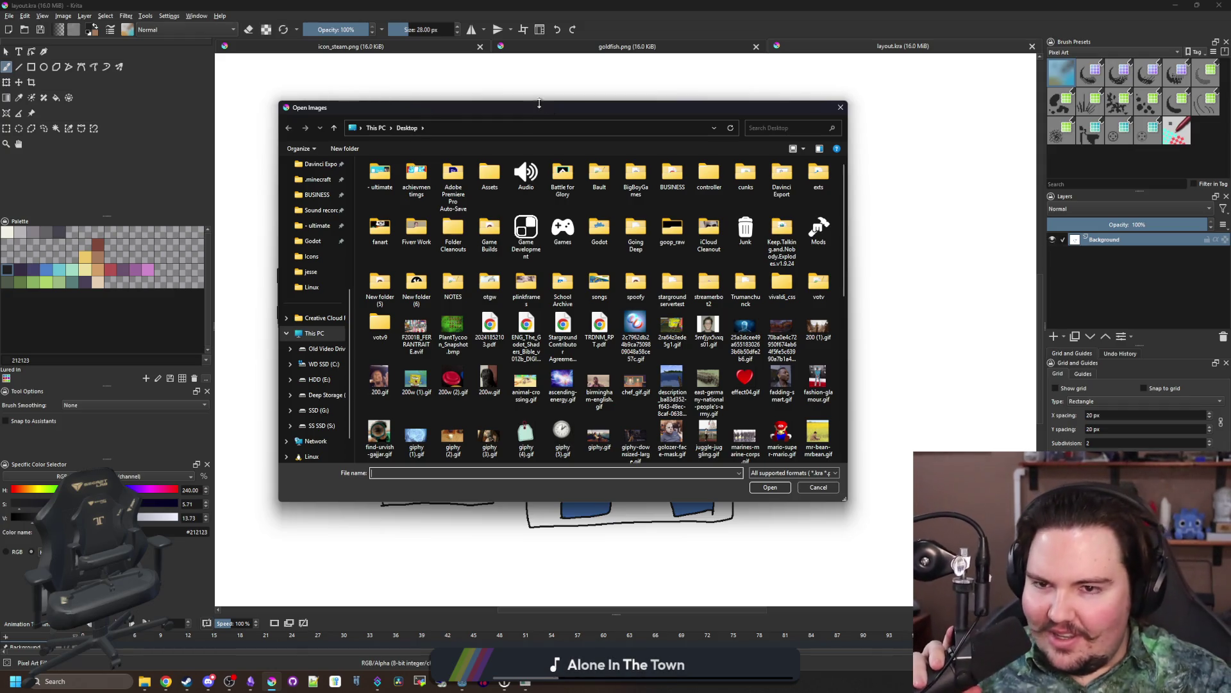
mouse_move(546, 116)
mouse_down()
mouse_move(817, 166)
mouse_move(642, 139)
mouse_move(633, 148)
mouse_up()
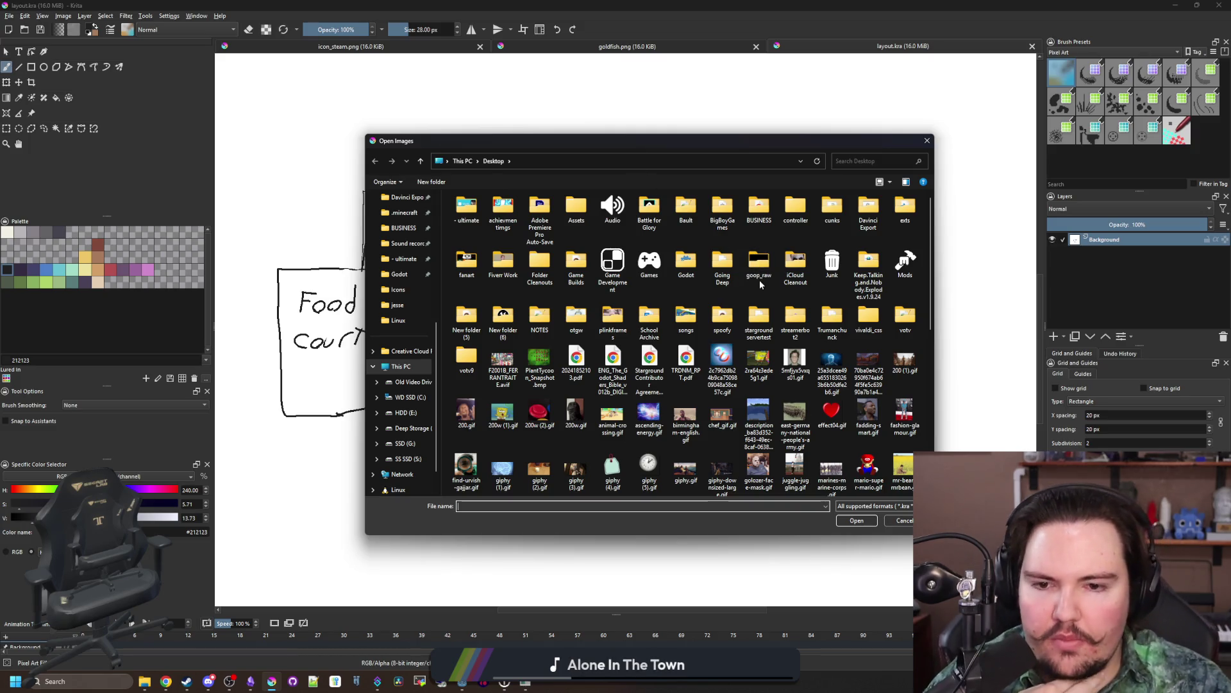
scroll(651, 372, down, 3)
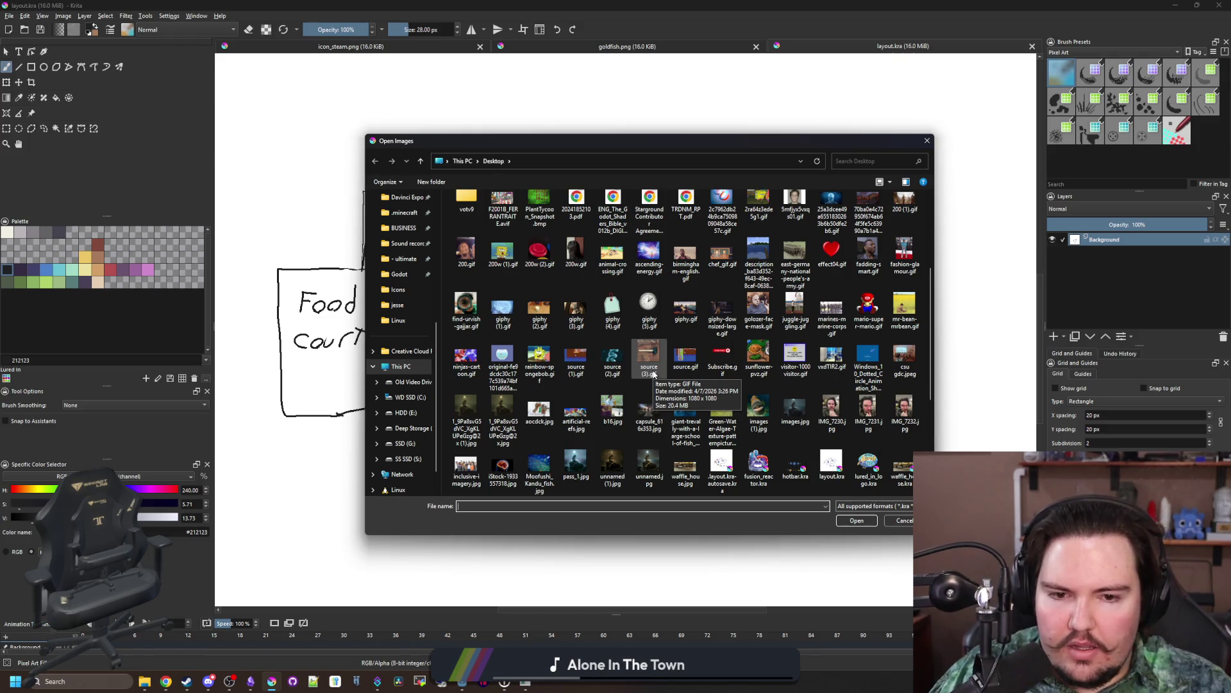
scroll(705, 301, up, 3)
scroll(404, 284, up, 3)
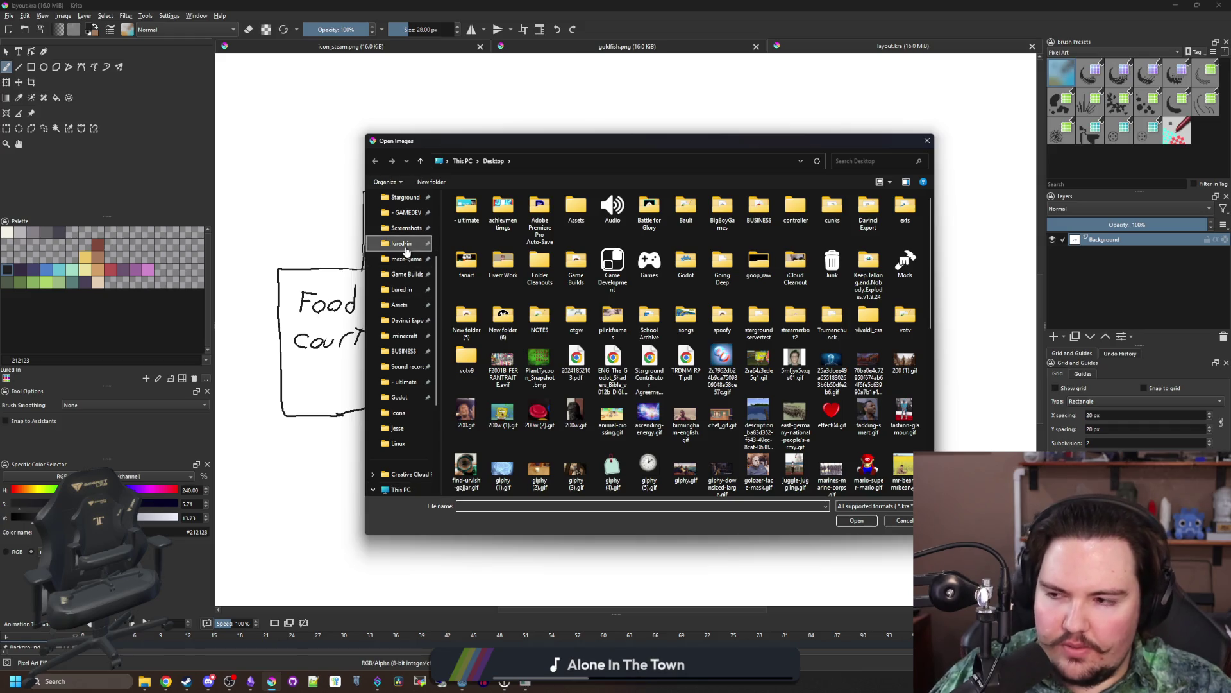
Step: Browse the project's Sprites folder into Icons and open icon_lake.png
click(403, 243)
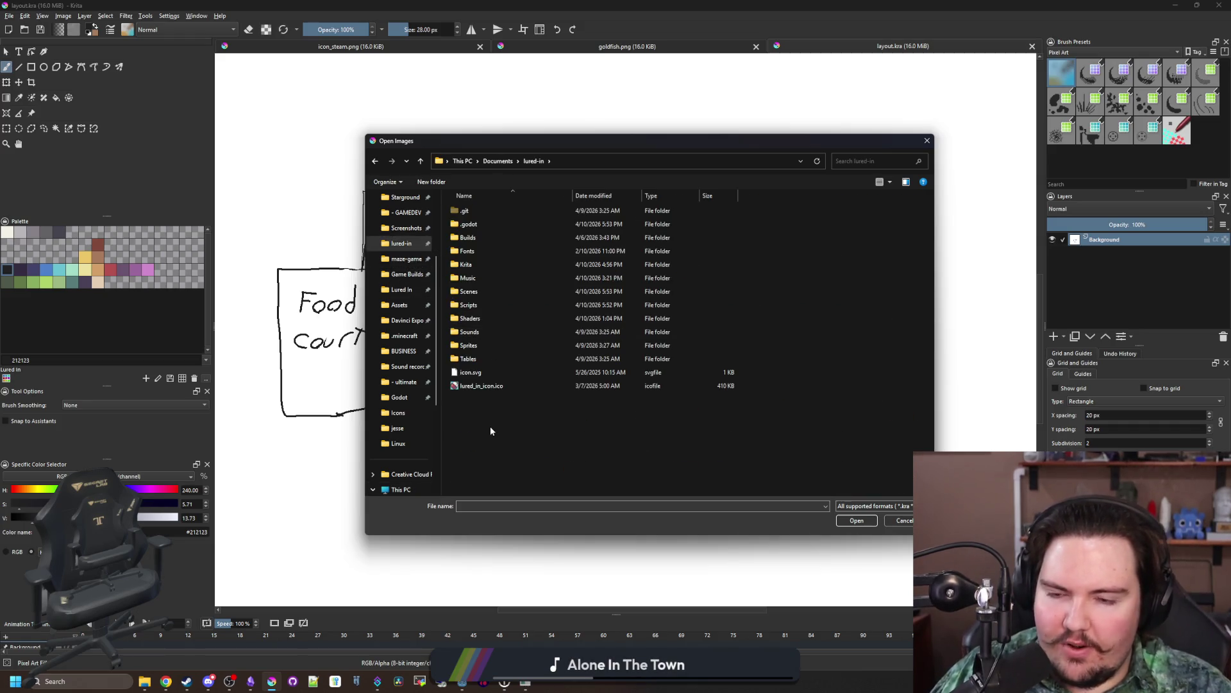
click(500, 347)
double_click(501, 347)
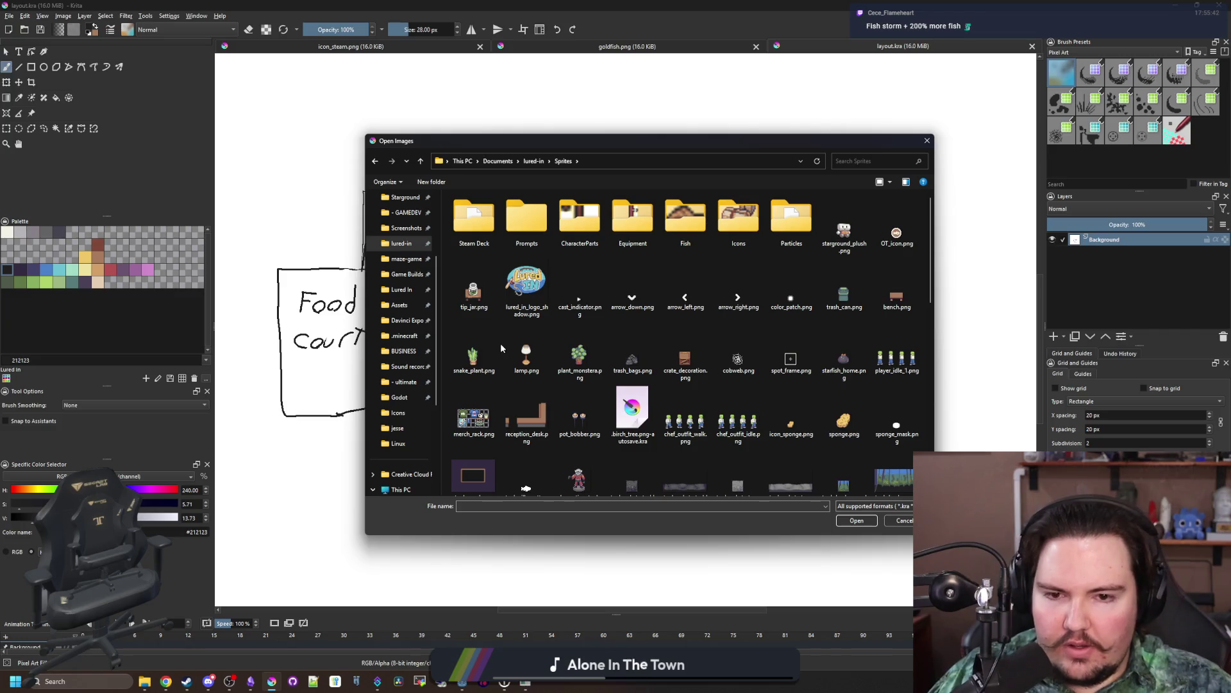
click(723, 307)
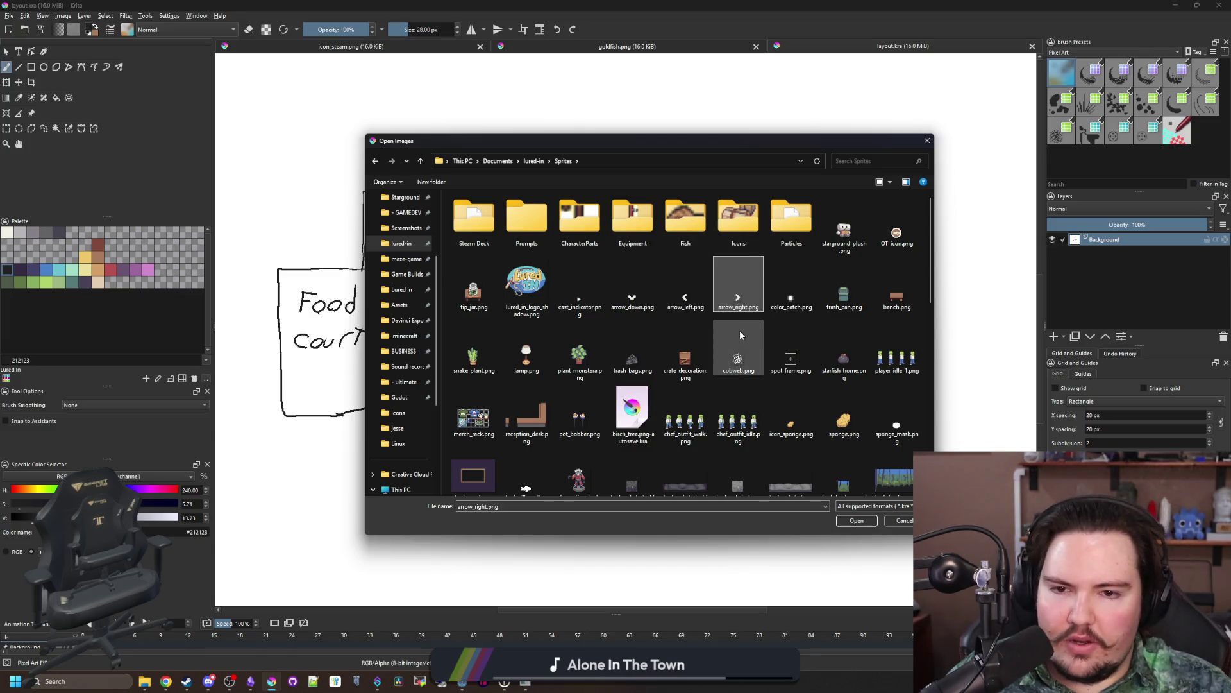
click(626, 357)
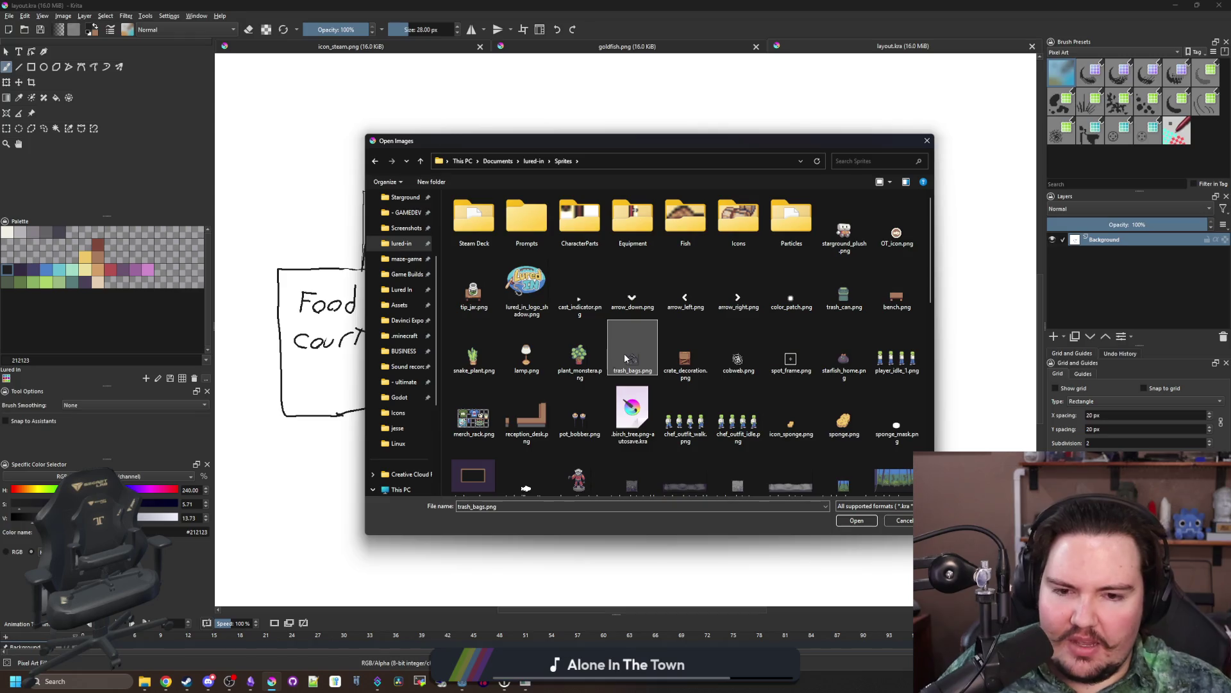
scroll(625, 357, down, 5)
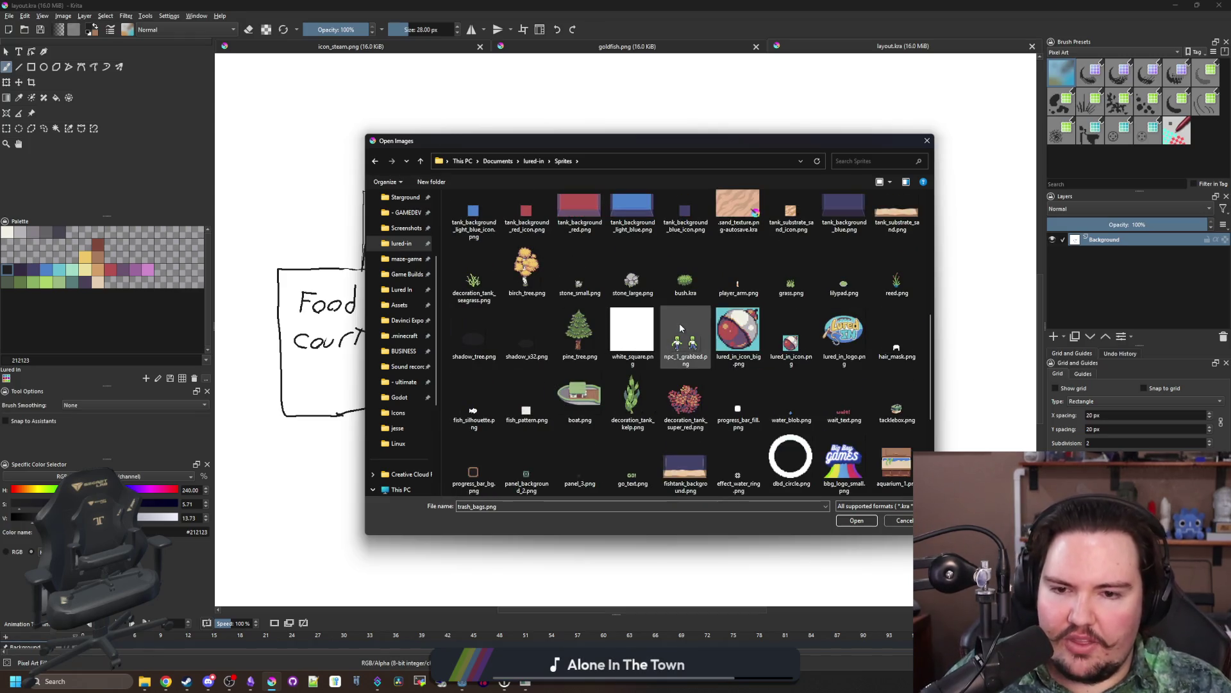
scroll(679, 322, down, 3)
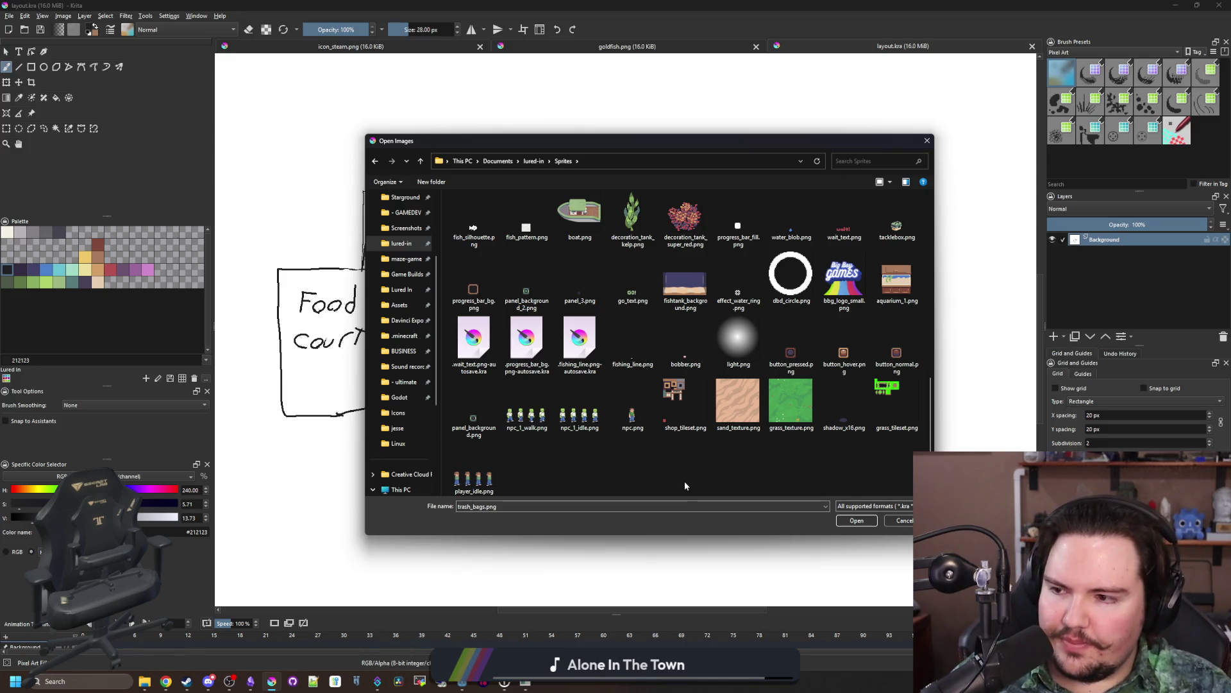
scroll(627, 438, up, 10)
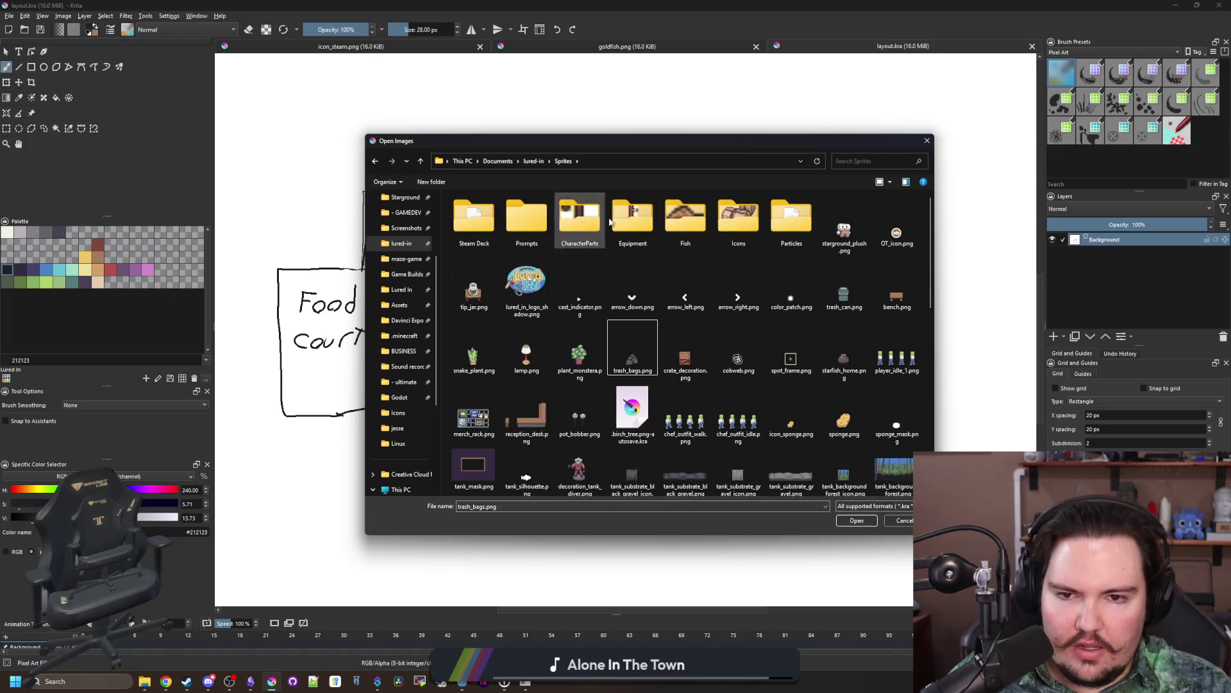
double_click(737, 218)
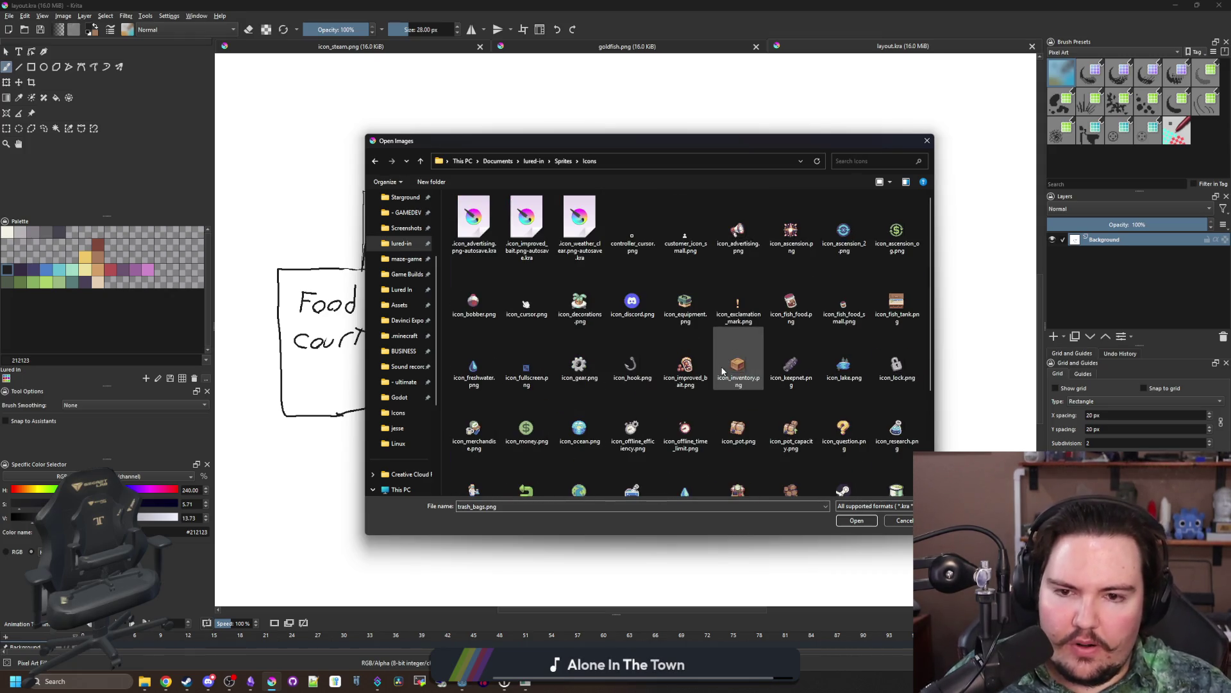
double_click(844, 365)
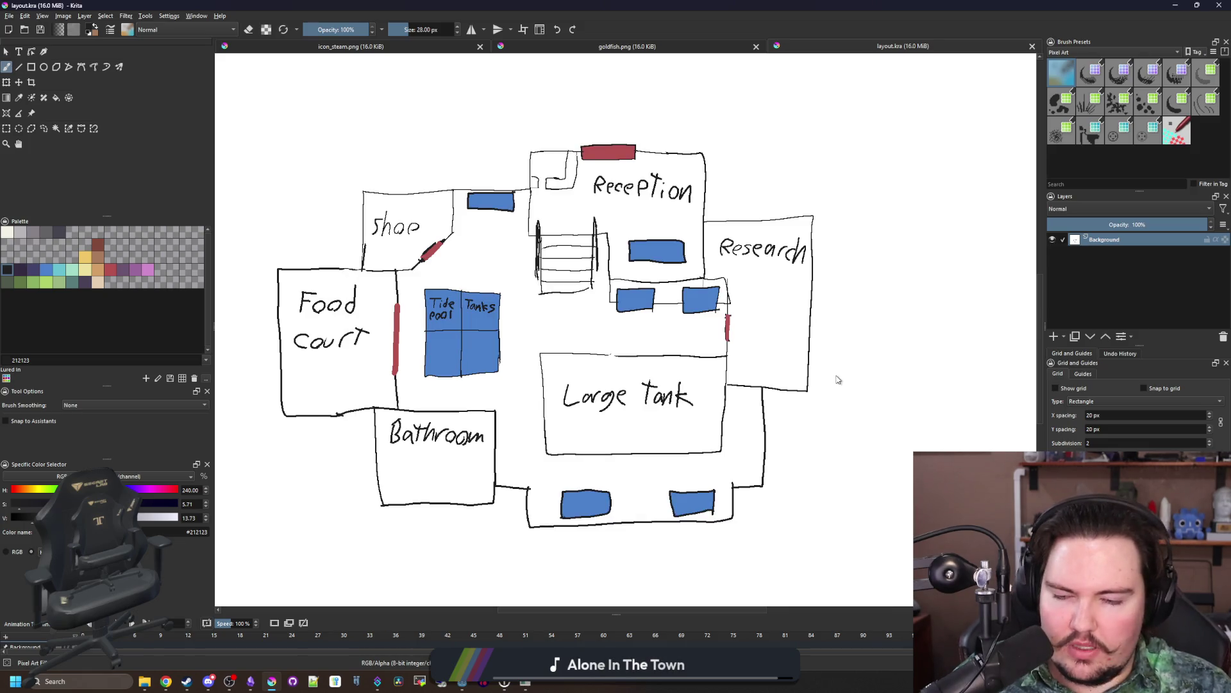
Step: Switch to a 1 px eraser and clear pixels beneath the lower-left tree
scroll(646, 381, down, 1)
key(bracketleft)
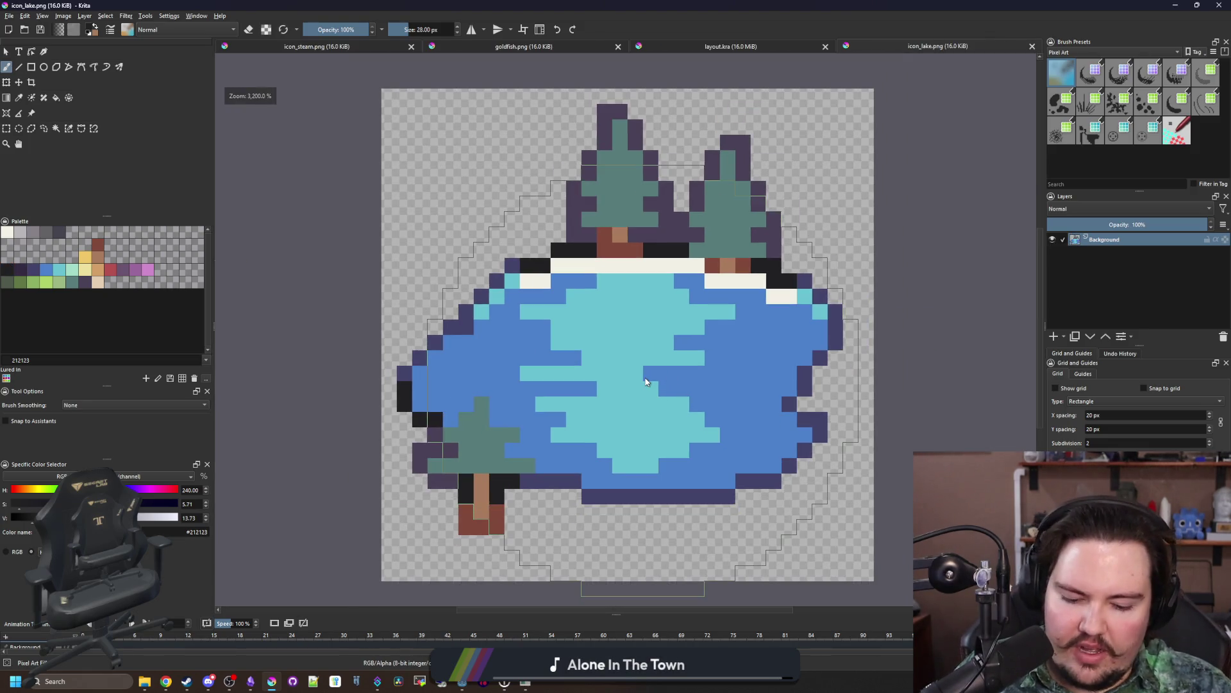
key(bracketleft)
key(bracketleft)
key(bracketleft)
scroll(645, 381, up, 1)
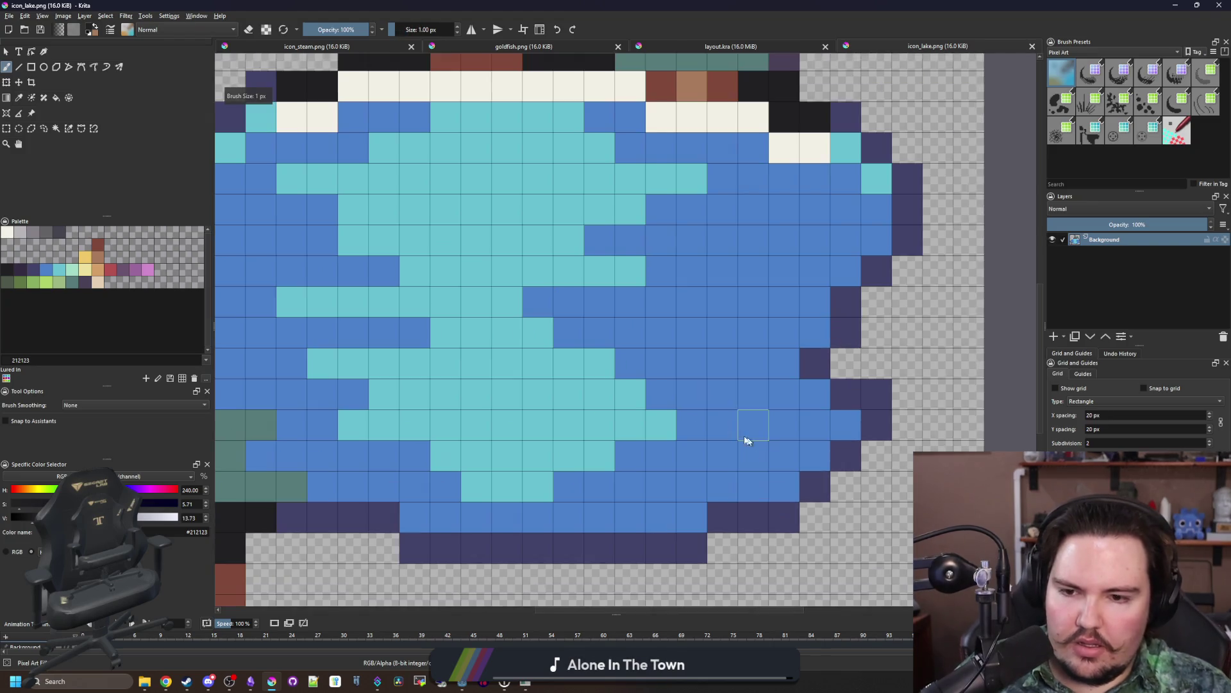
scroll(582, 387, down, 2)
scroll(581, 387, up, 1)
scroll(514, 458, up, 1)
key(e)
mouse_move(472, 503)
mouse_down()
mouse_move(447, 456)
mouse_move(392, 423)
mouse_up()
click(431, 461)
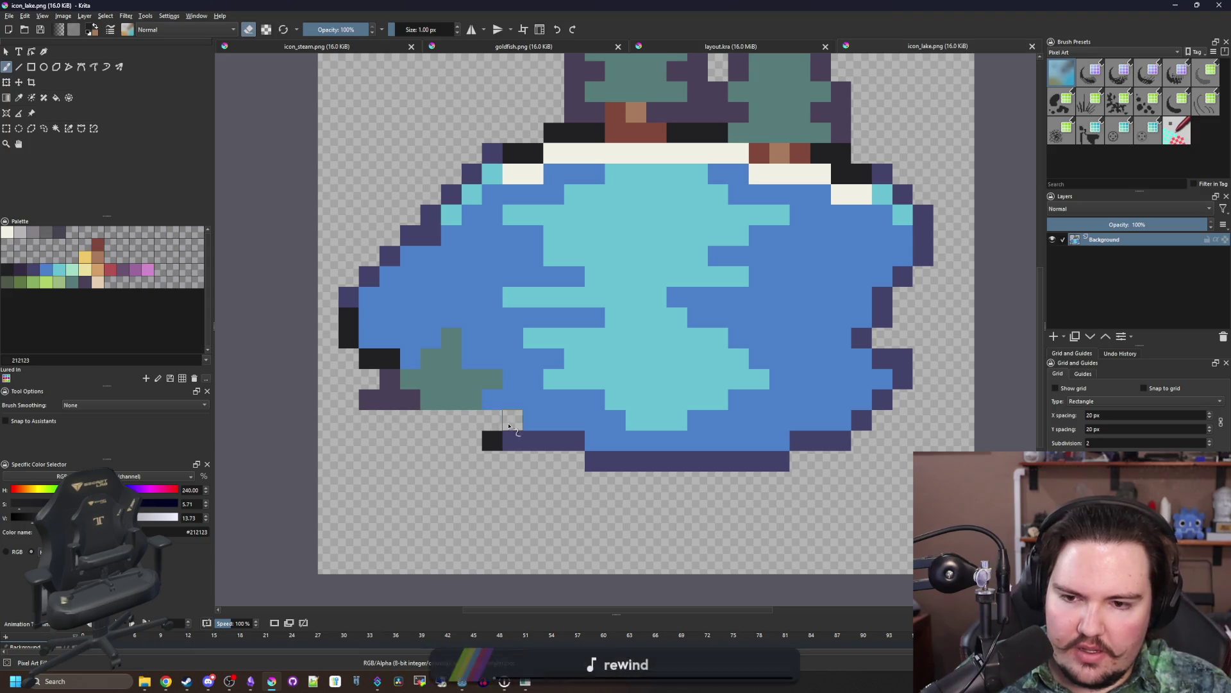
Step: Erase the lower-left tree, leftover trunk pixels and both top trees with a 5 px eraser
mouse_move(477, 399)
mouse_down()
mouse_move(401, 403)
mouse_move(443, 378)
mouse_move(494, 378)
mouse_move(429, 340)
mouse_up()
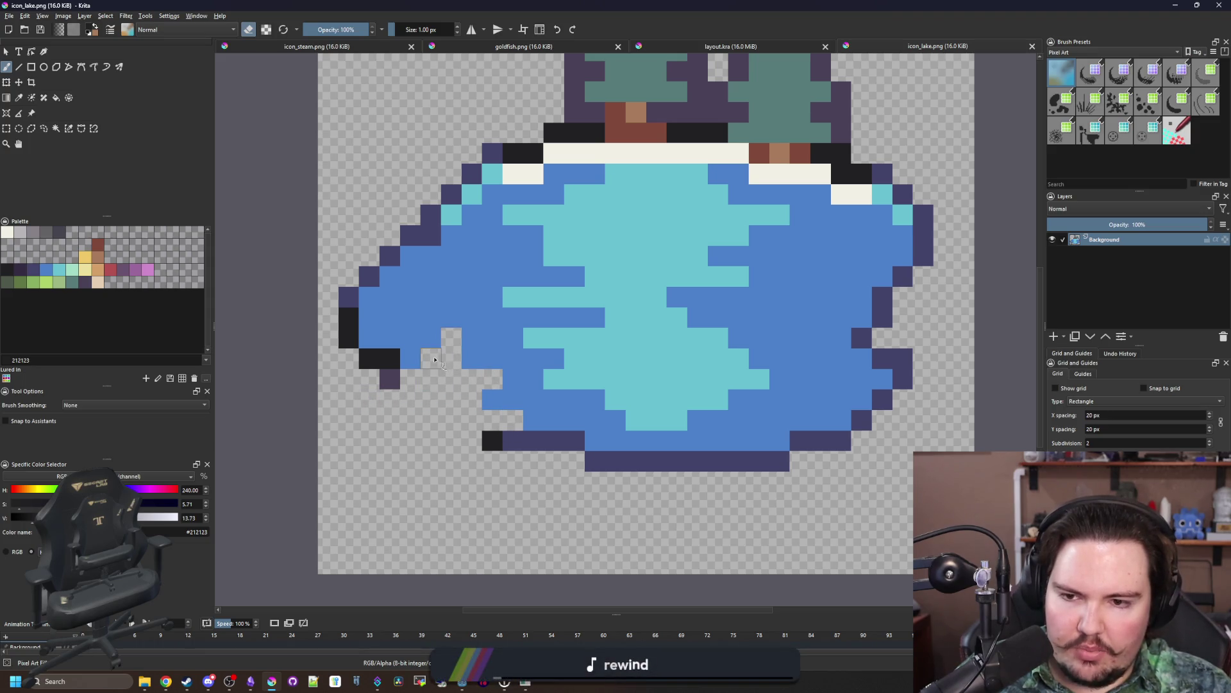
drag(596, 234, 513, 398)
mouse_move(758, 317)
mouse_down()
mouse_move(578, 296)
mouse_move(567, 278)
mouse_move(763, 295)
mouse_move(609, 211)
mouse_up()
key(bracketright)
key(bracketright)
key(bracketright)
mouse_move(610, 211)
mouse_down()
mouse_move(466, 216)
mouse_move(729, 137)
mouse_up()
key(e)
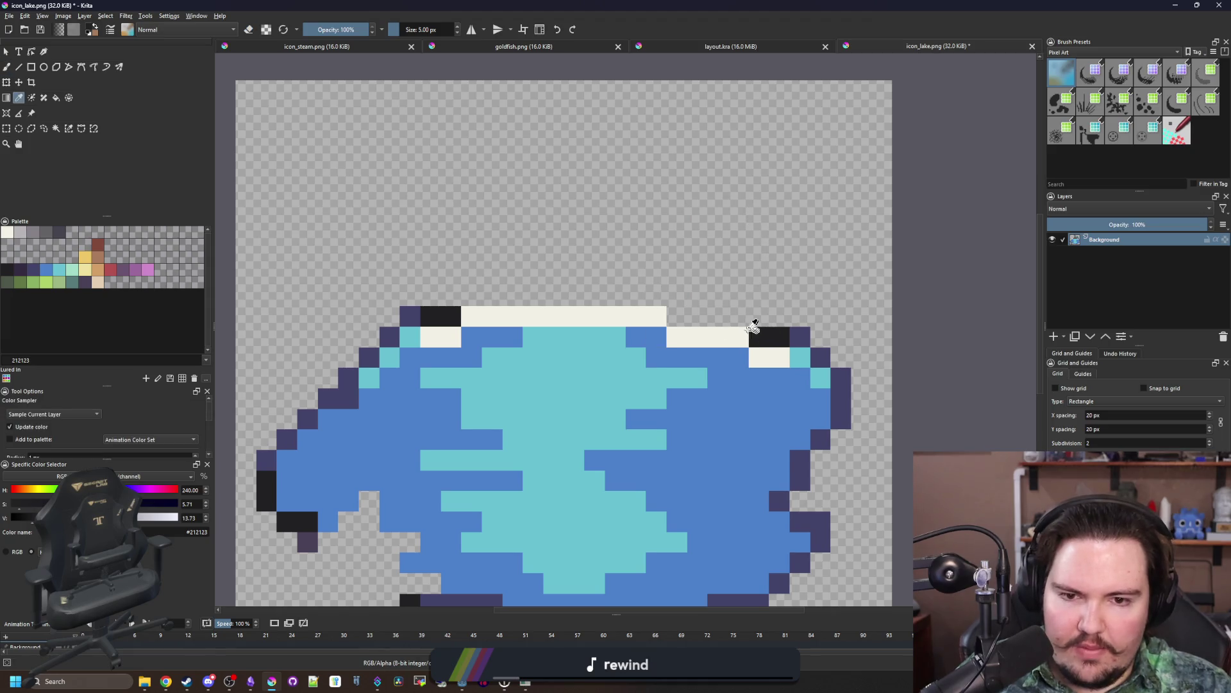
Step: Draw a 1 px black outline along the pond's top and lower left, removing stray pixels
scroll(734, 314, up, 2)
key(bracketleft)
key(bracketleft)
key(bracketleft)
drag(751, 319, 329, 287)
scroll(477, 256, down, 2)
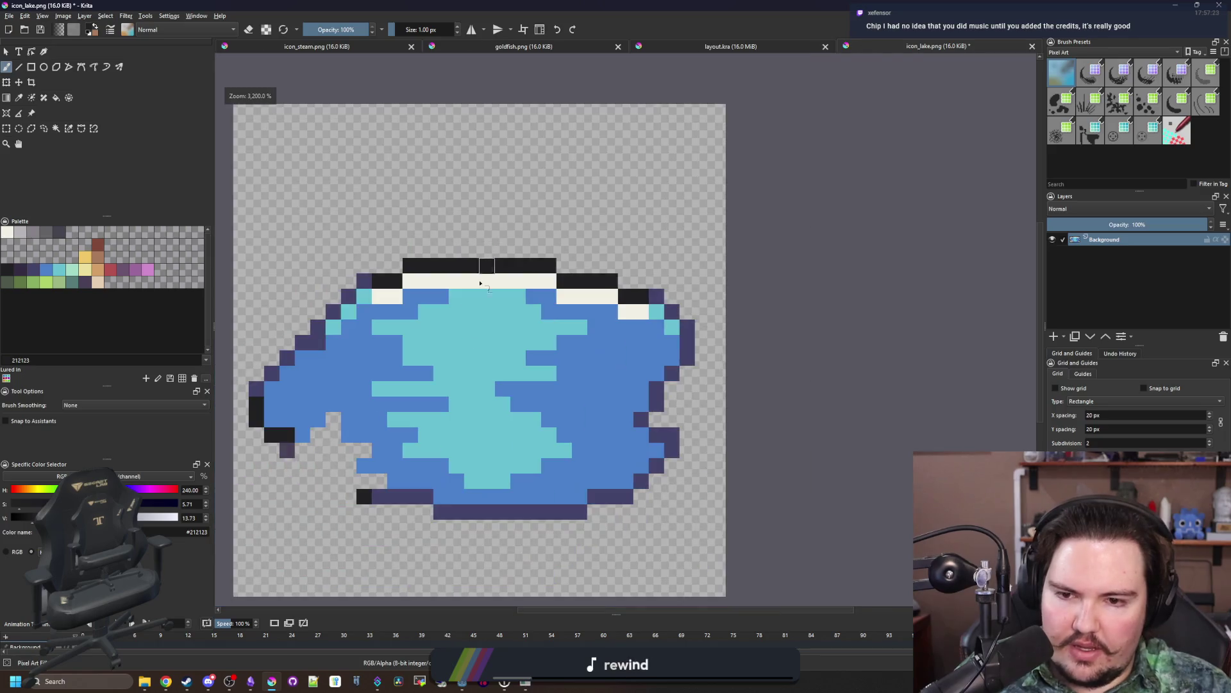
scroll(325, 518, up, 1)
scroll(678, 484, down, 1)
scroll(449, 462, up, 2)
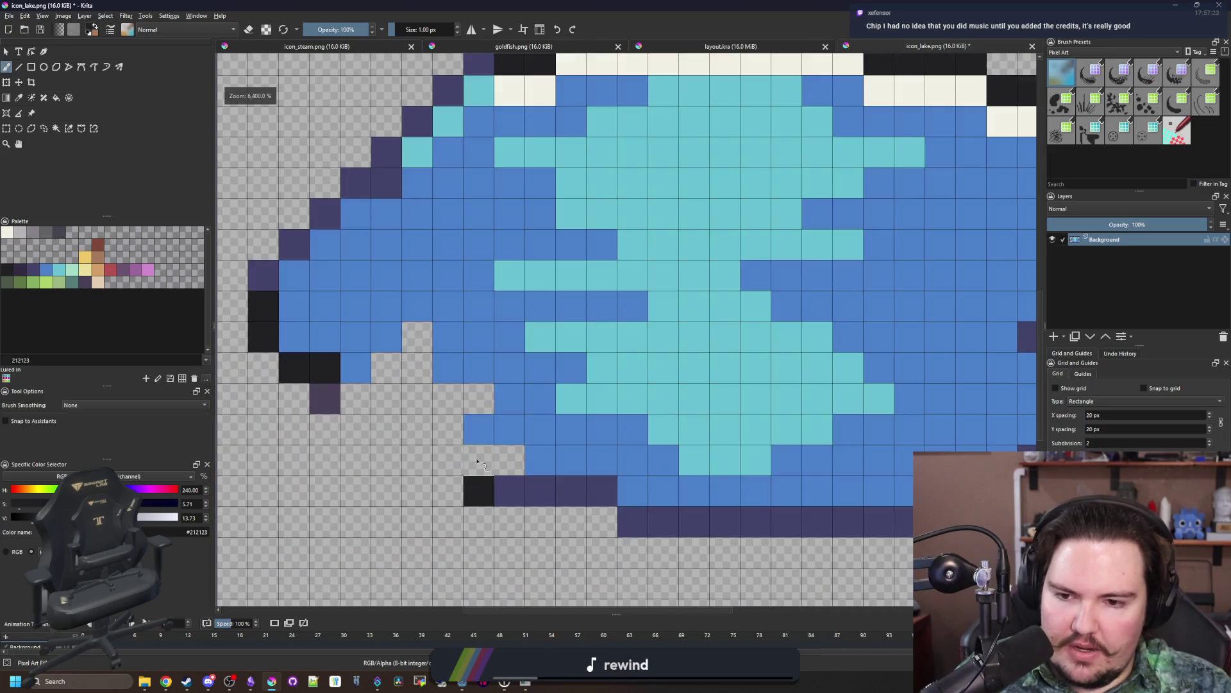
mouse_move(479, 460)
mouse_down()
mouse_move(449, 460)
mouse_move(356, 398)
mouse_up()
key(e)
click(326, 397)
click(479, 491)
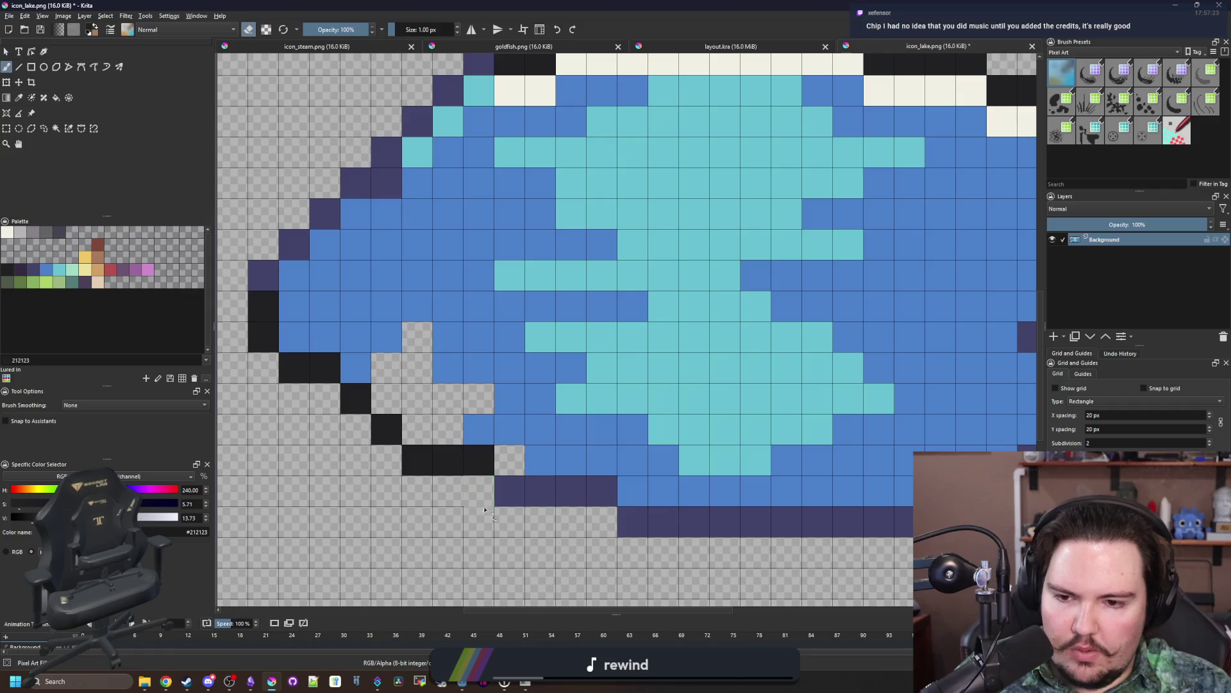
Step: Fill the transparent gaps inside the pond with its blue colour using the Fill tool
key(f)
ctrl+click(473, 418)
click(449, 407)
key(ctrl+z)
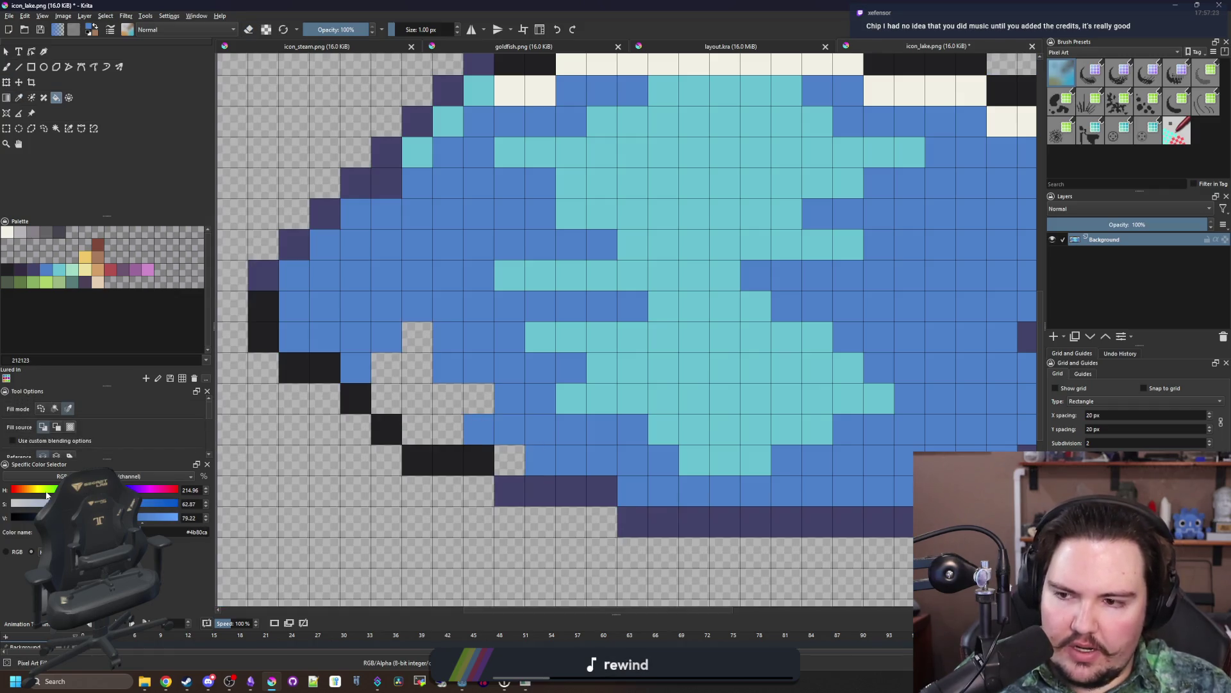
click(54, 409)
click(390, 385)
click(510, 460)
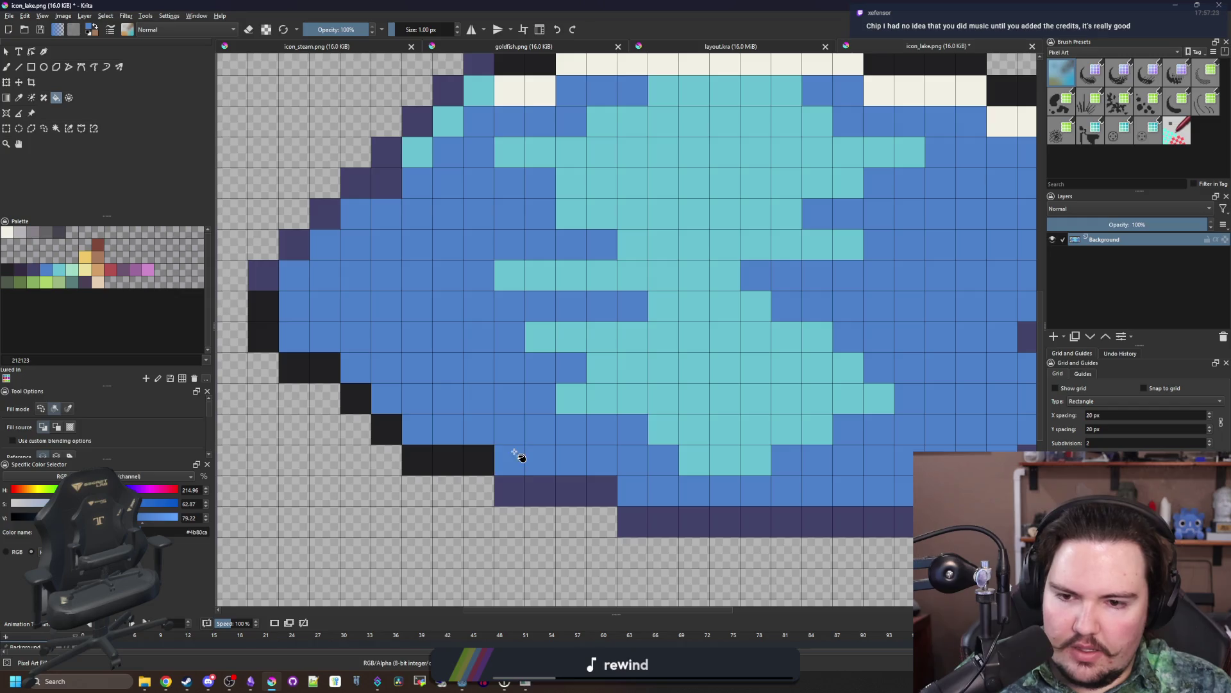
scroll(565, 402, down, 6)
key(b)
scroll(564, 403, down, 1)
scroll(521, 418, up, 6)
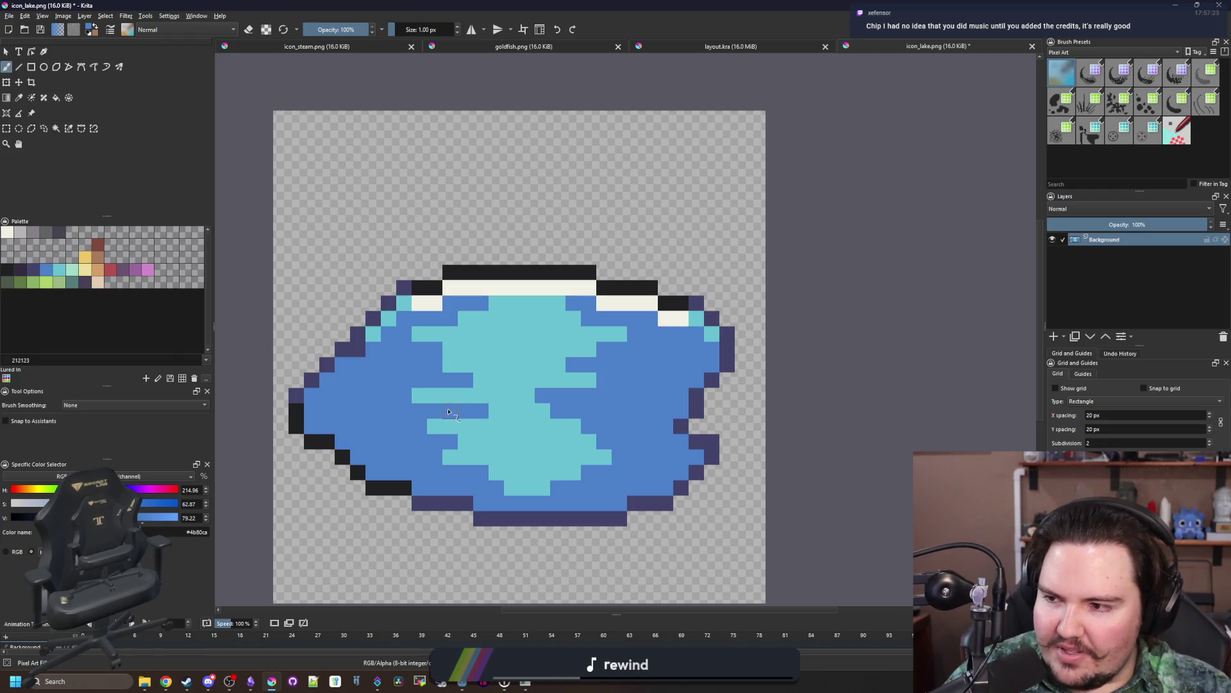
Step: Touch up a few pond pixels with the brush, then reopen the Open Images dialog
drag(453, 415, 474, 413)
drag(565, 276, 580, 275)
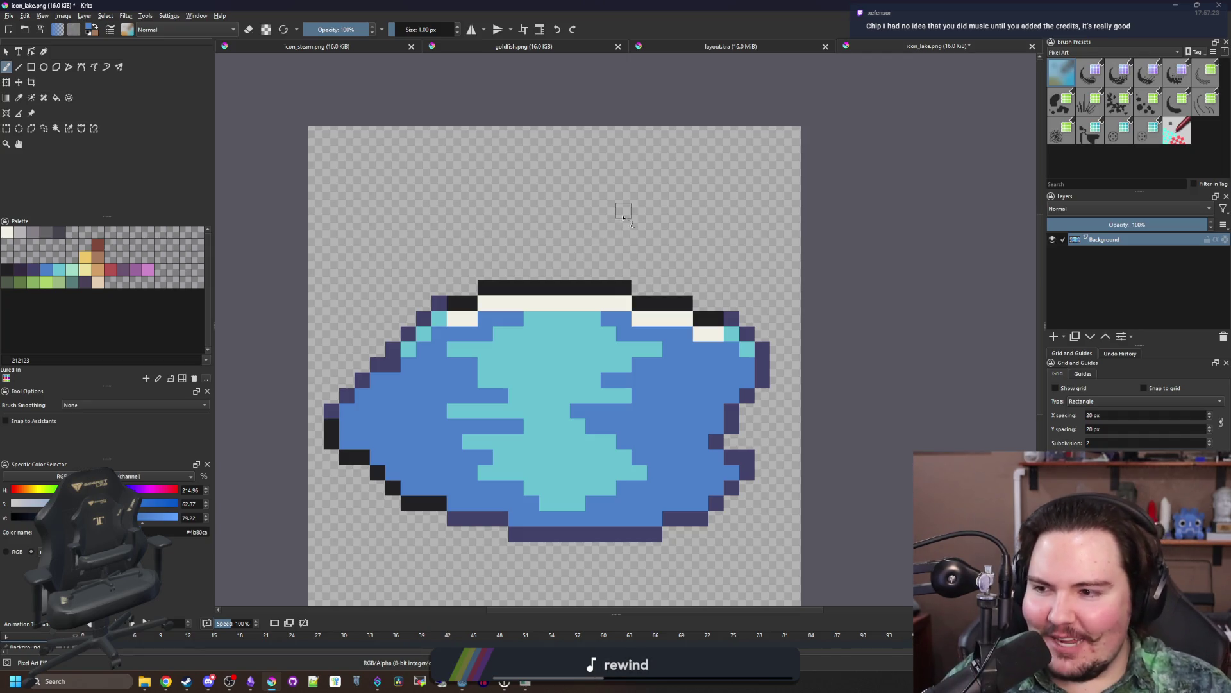
scroll(615, 258, up, 1)
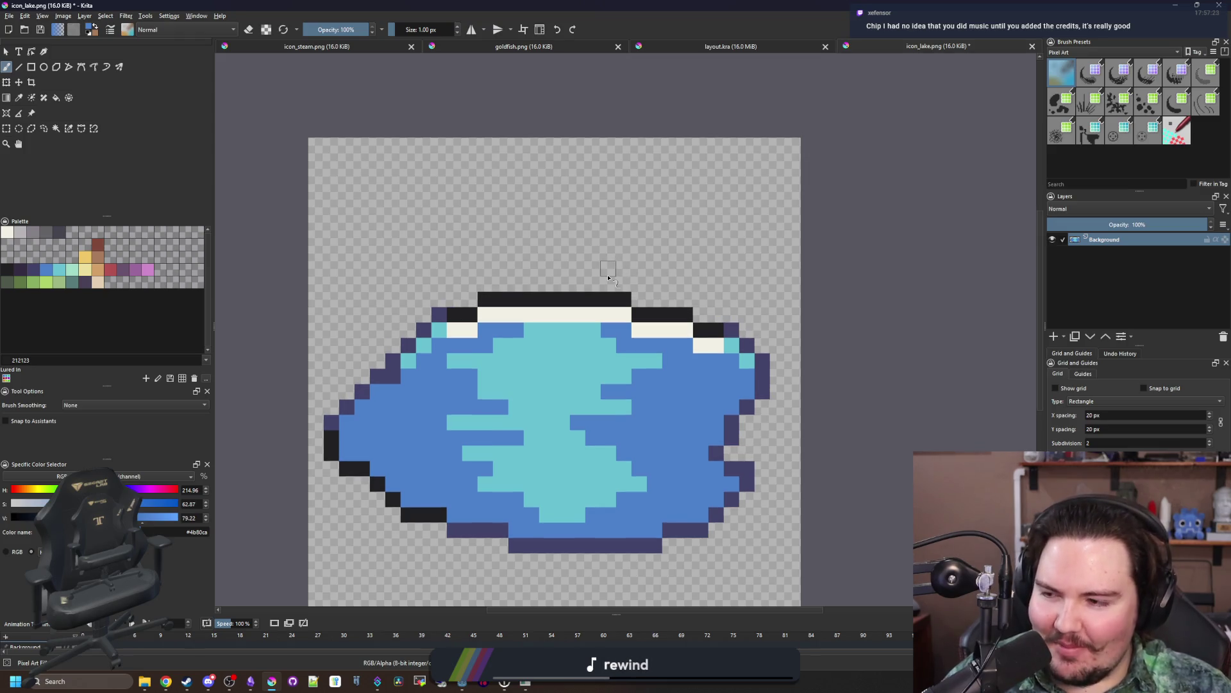
scroll(608, 277, up, 1)
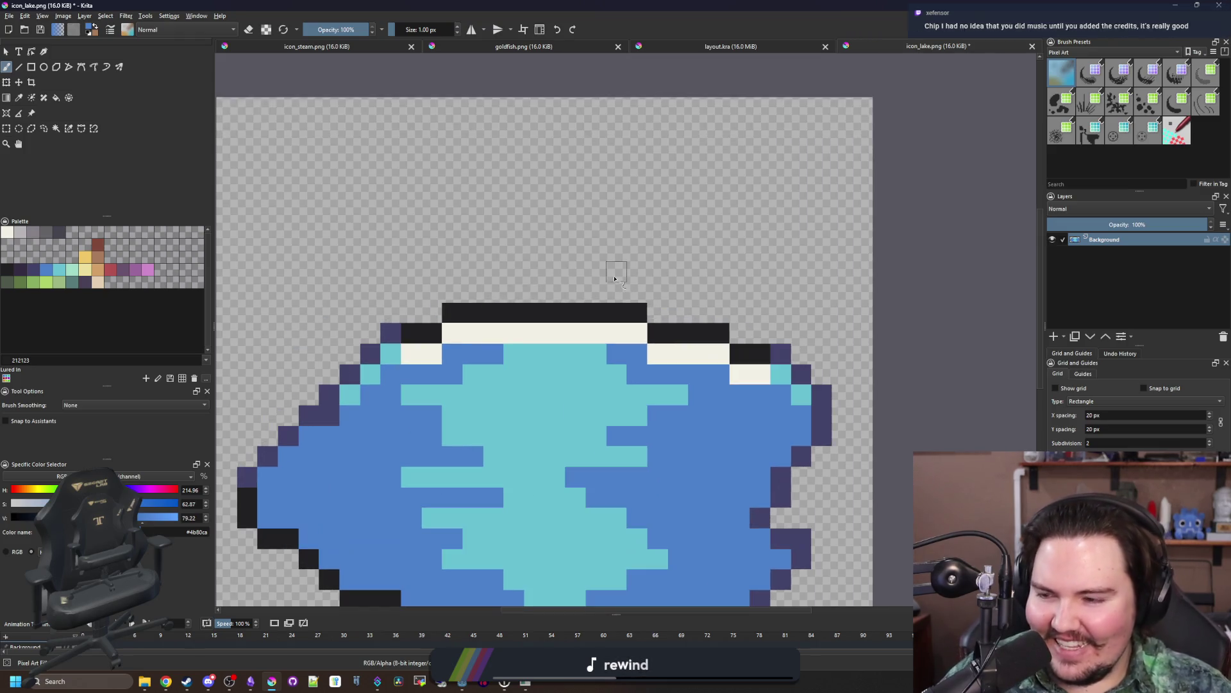
scroll(601, 293, down, 2)
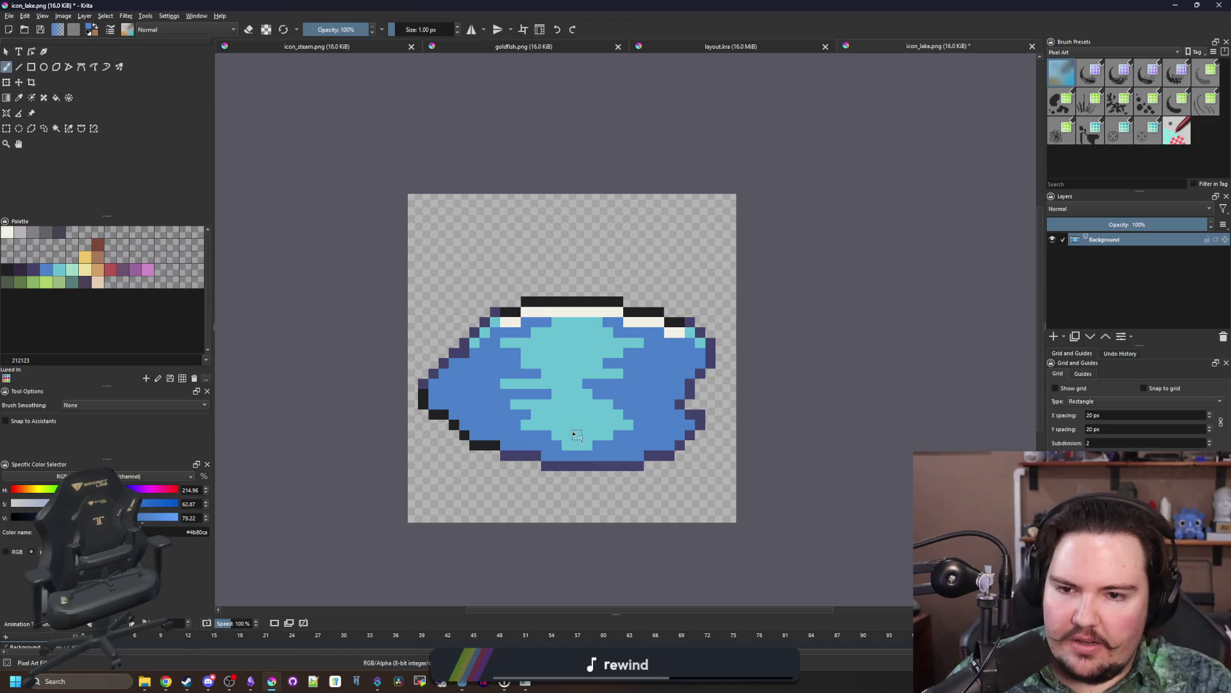
scroll(588, 488, up, 2)
scroll(283, 344, up, 2)
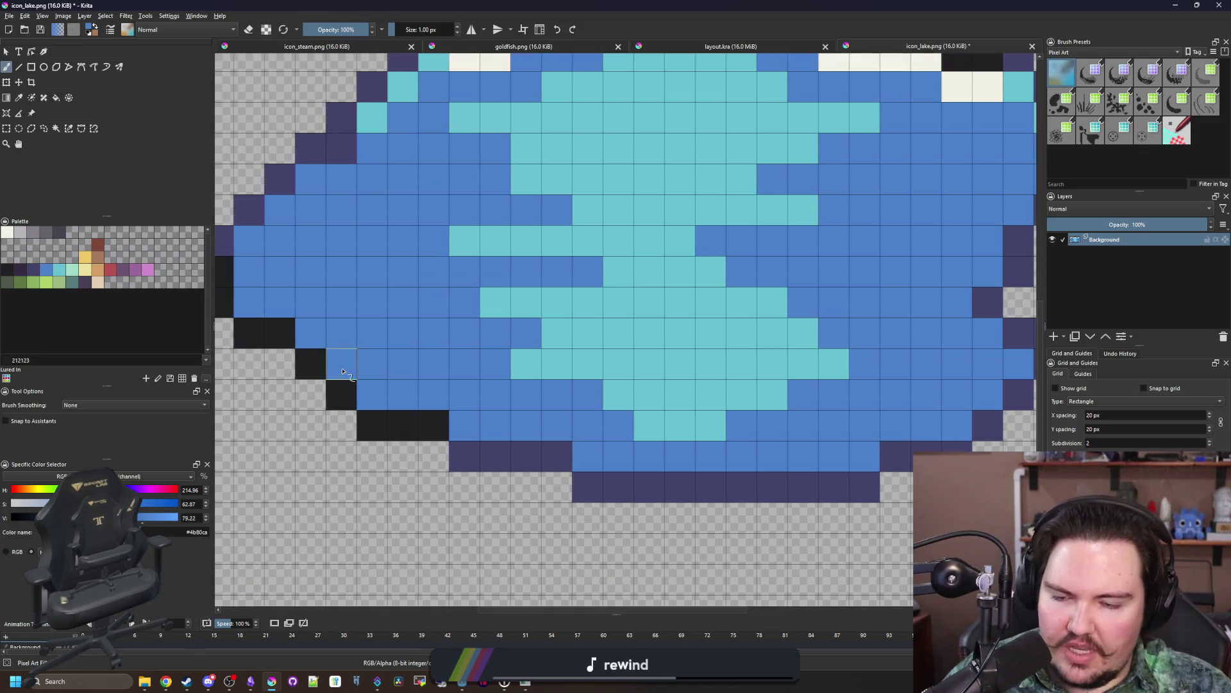
scroll(373, 358, down, 4)
scroll(431, 296, up, 1)
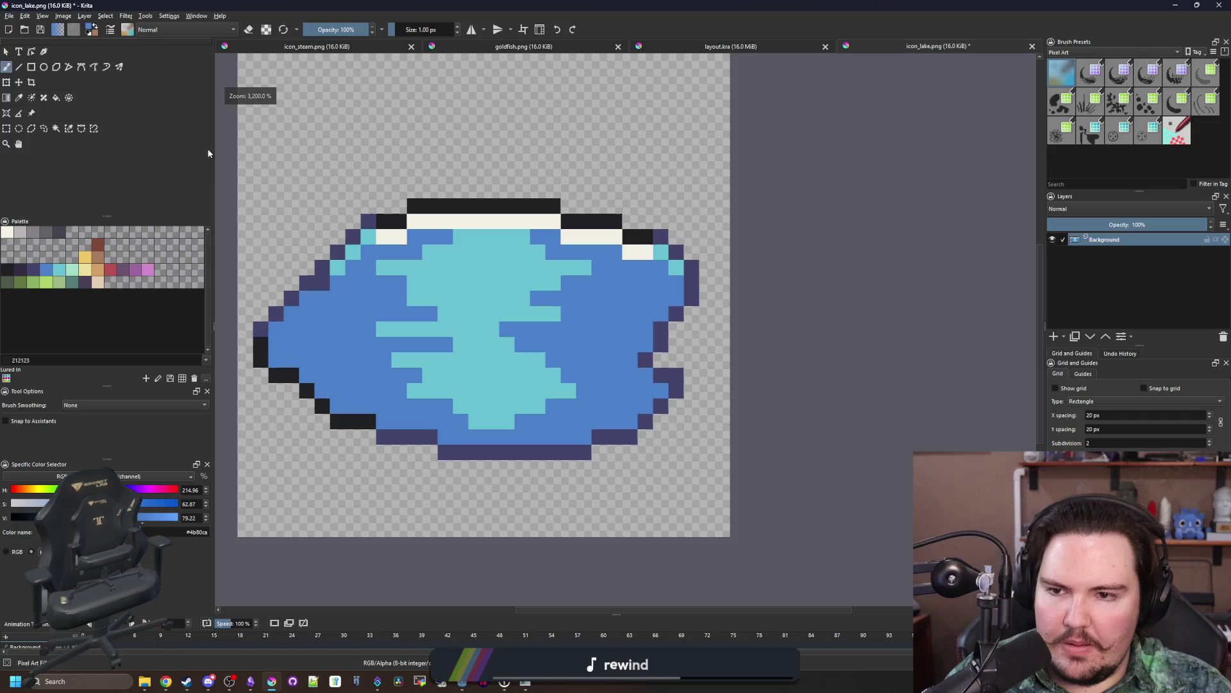
click(8, 15)
click(142, 62)
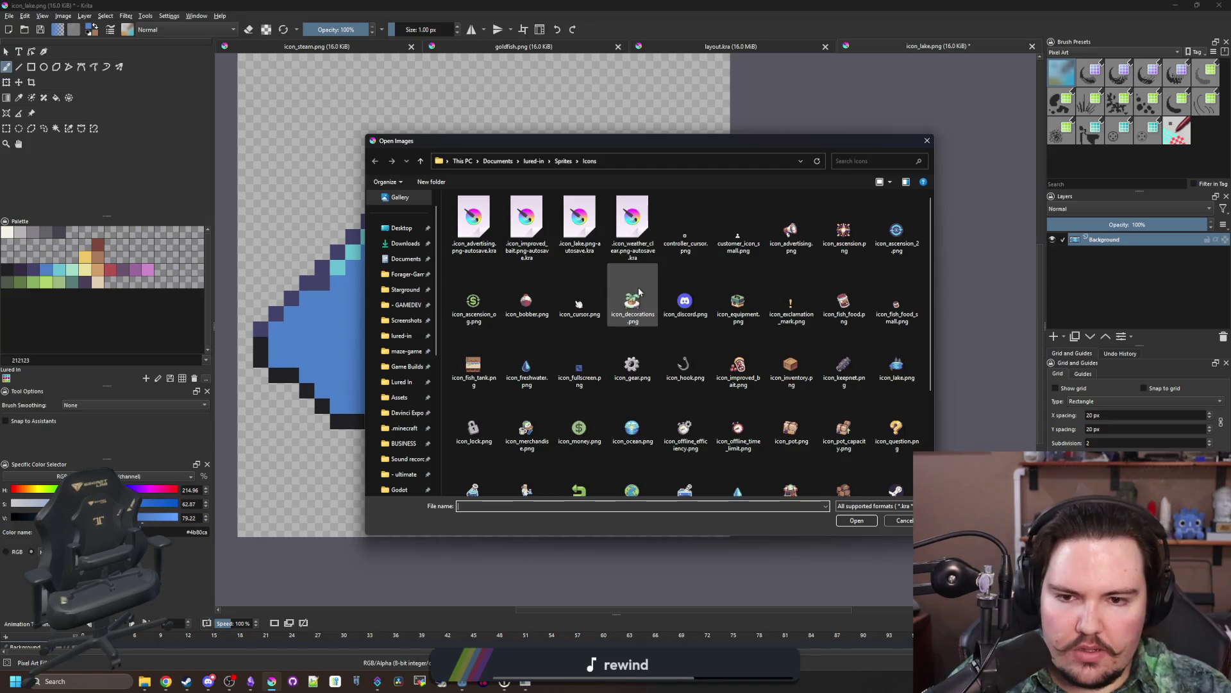
Step: Open icon_river.png from the file browser as a reference document
scroll(712, 321, down, 3)
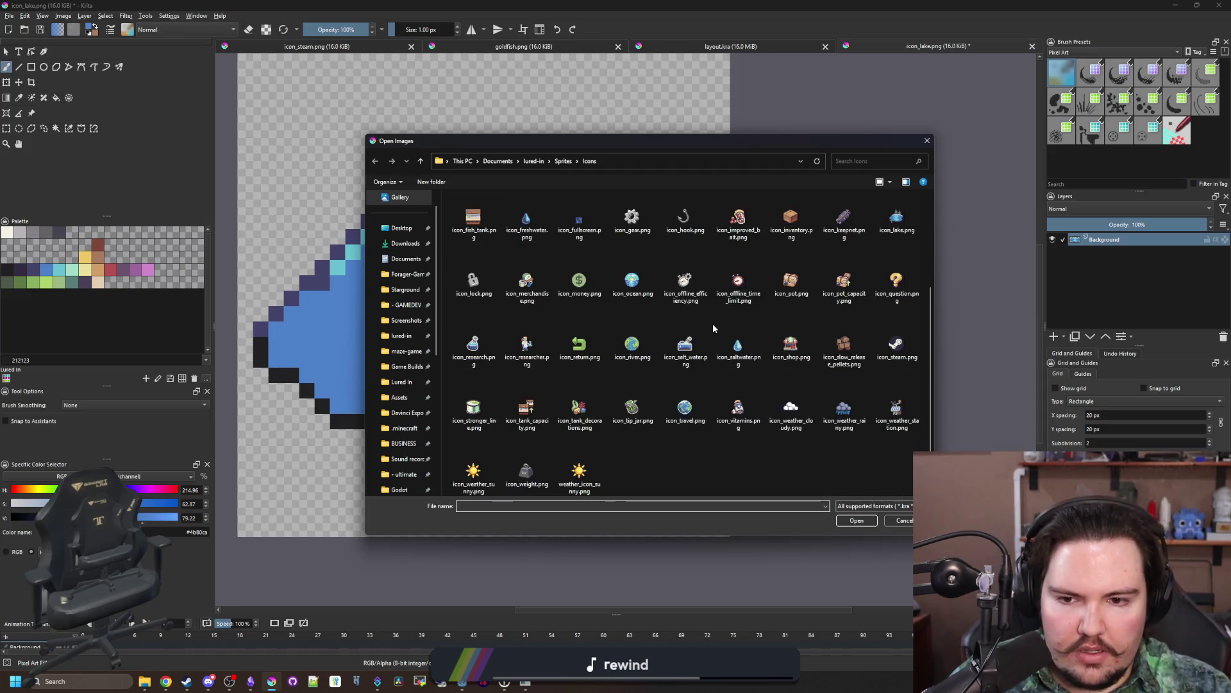
double_click(643, 351)
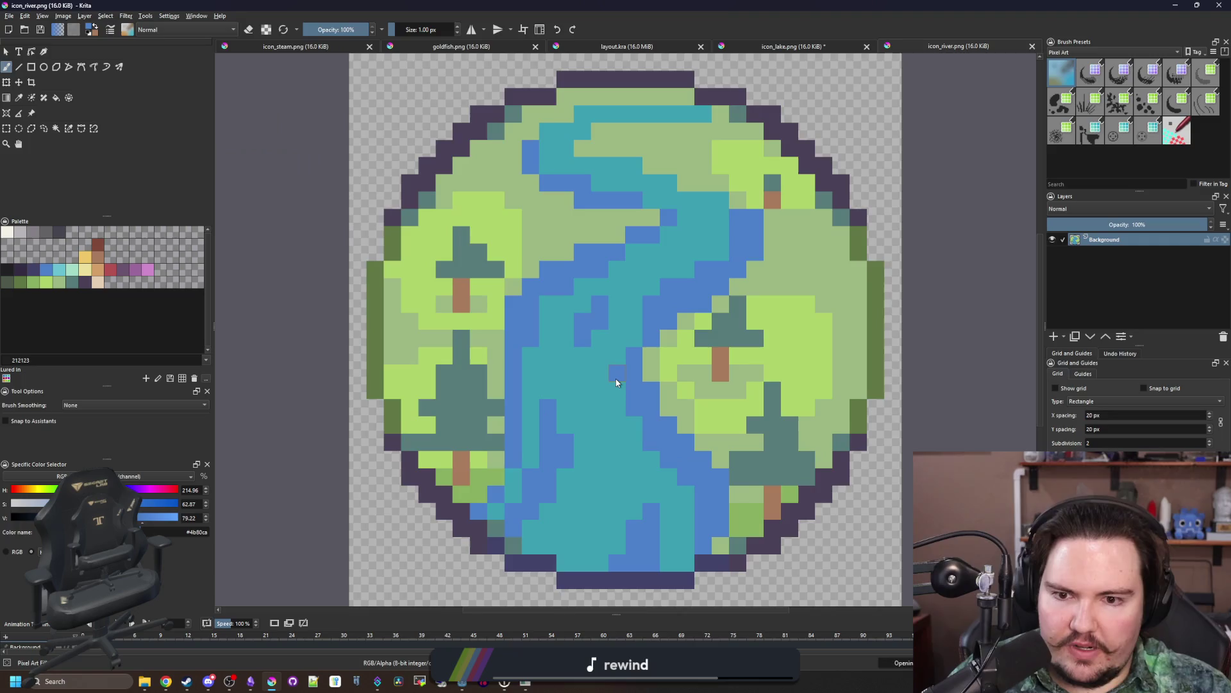
scroll(615, 359, down, 5)
scroll(653, 337, up, 5)
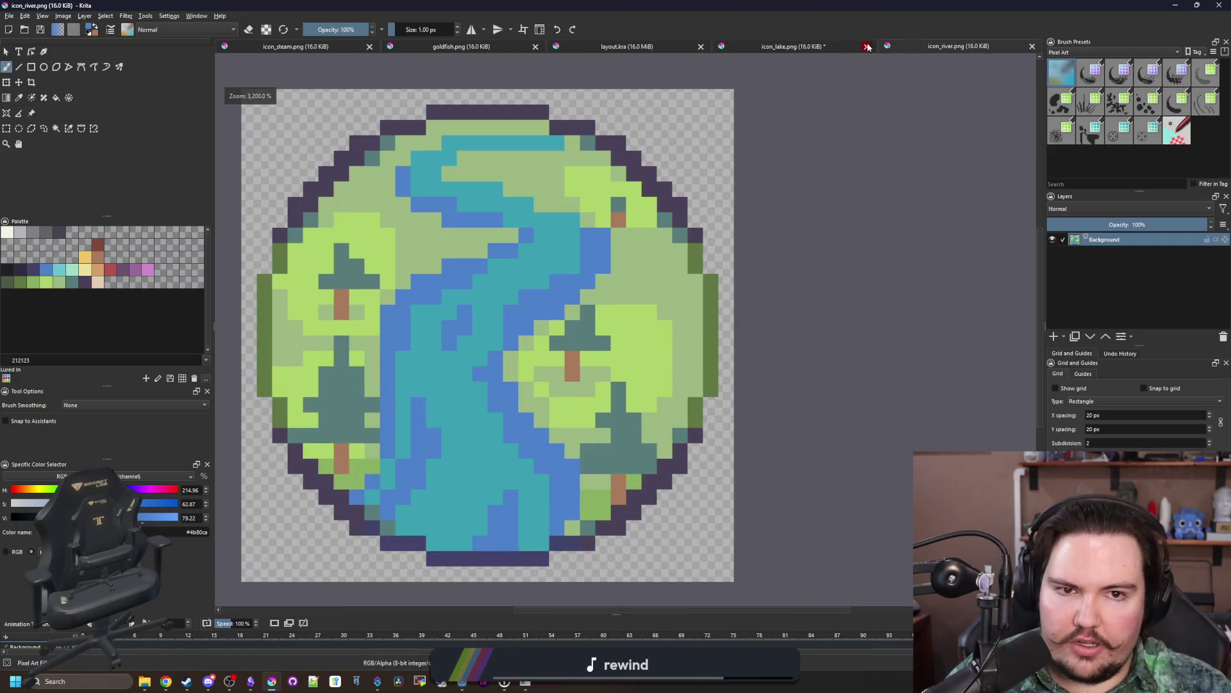
Step: Return to the icon_lake.png document tab
click(833, 46)
scroll(430, 359, down, 2)
scroll(430, 360, up, 2)
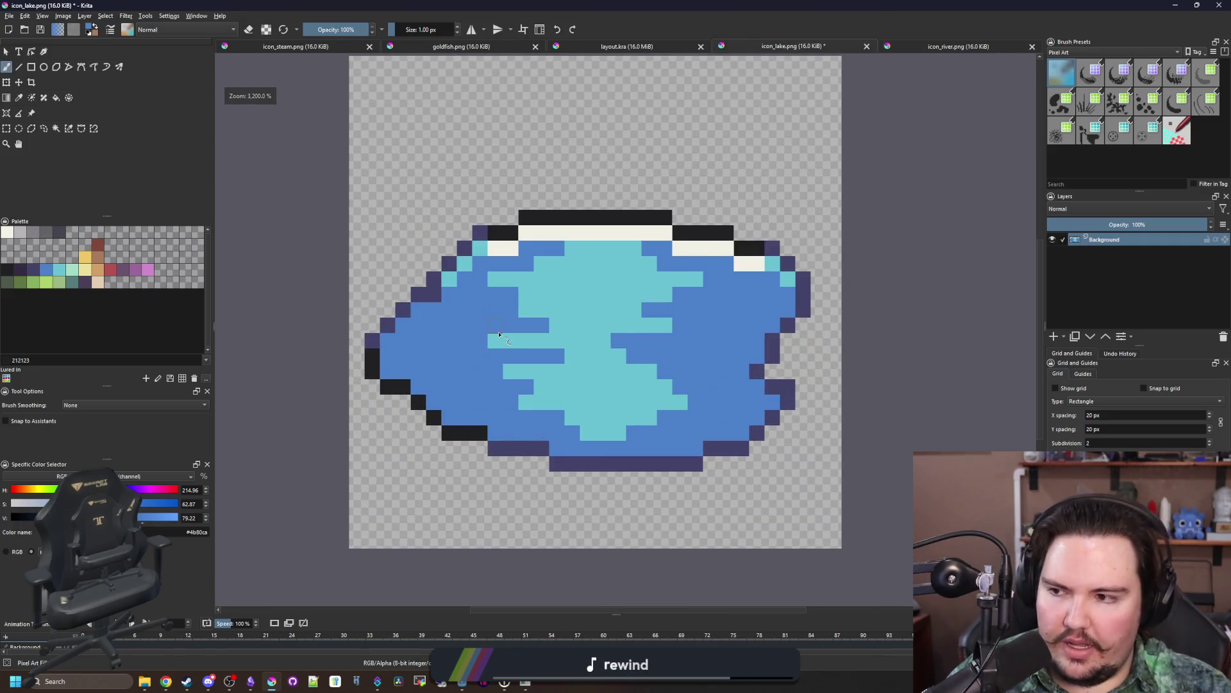
scroll(475, 367, up, 1)
scroll(474, 367, down, 1)
scroll(478, 369, down, 2)
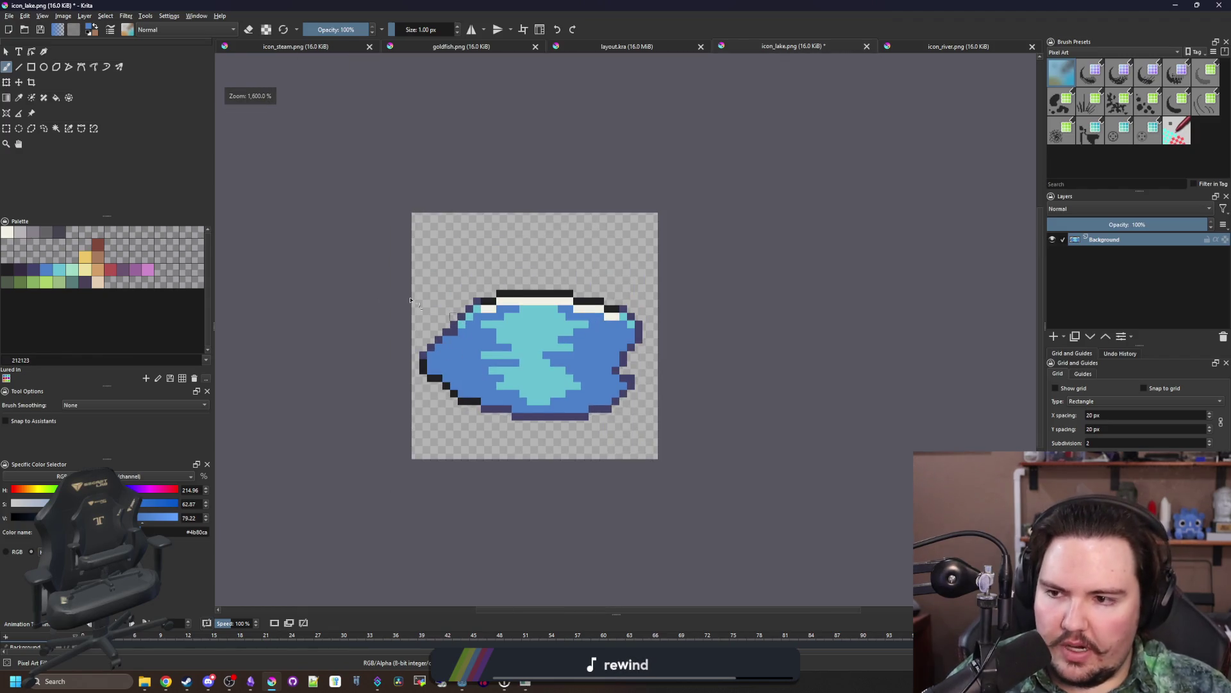
scroll(478, 369, up, 1)
Step: Pick light green, then clear the old pond pixels with a rectangular selection and Delete
click(59, 282)
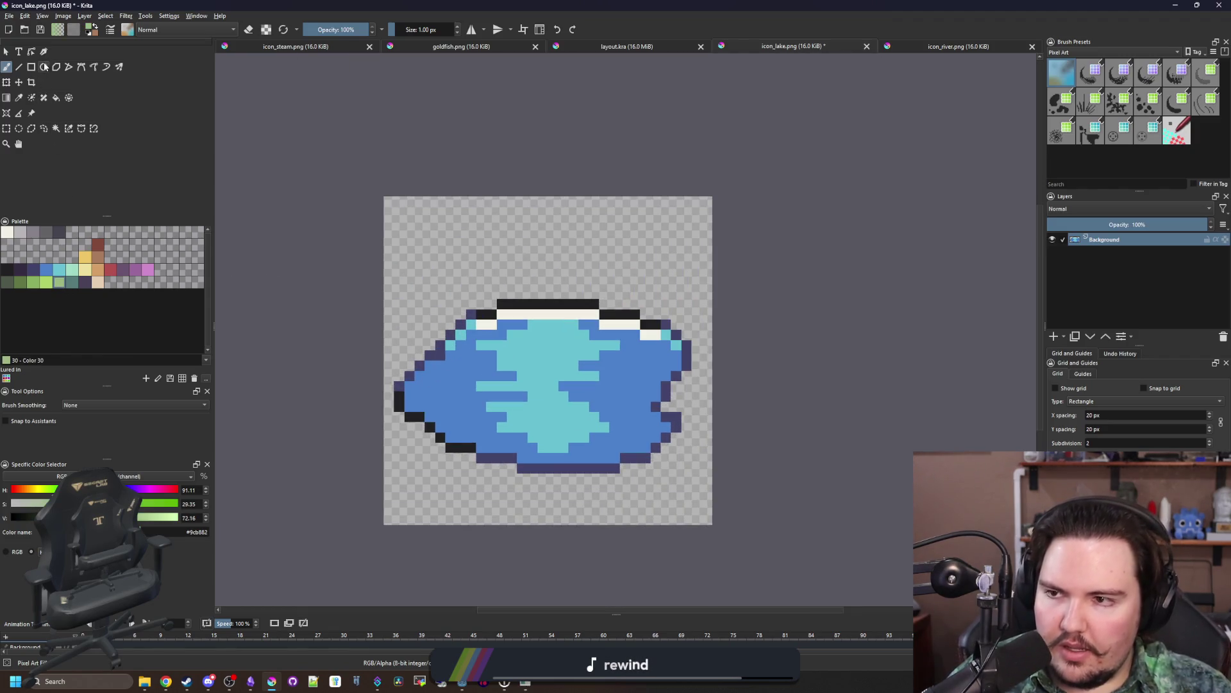
click(7, 128)
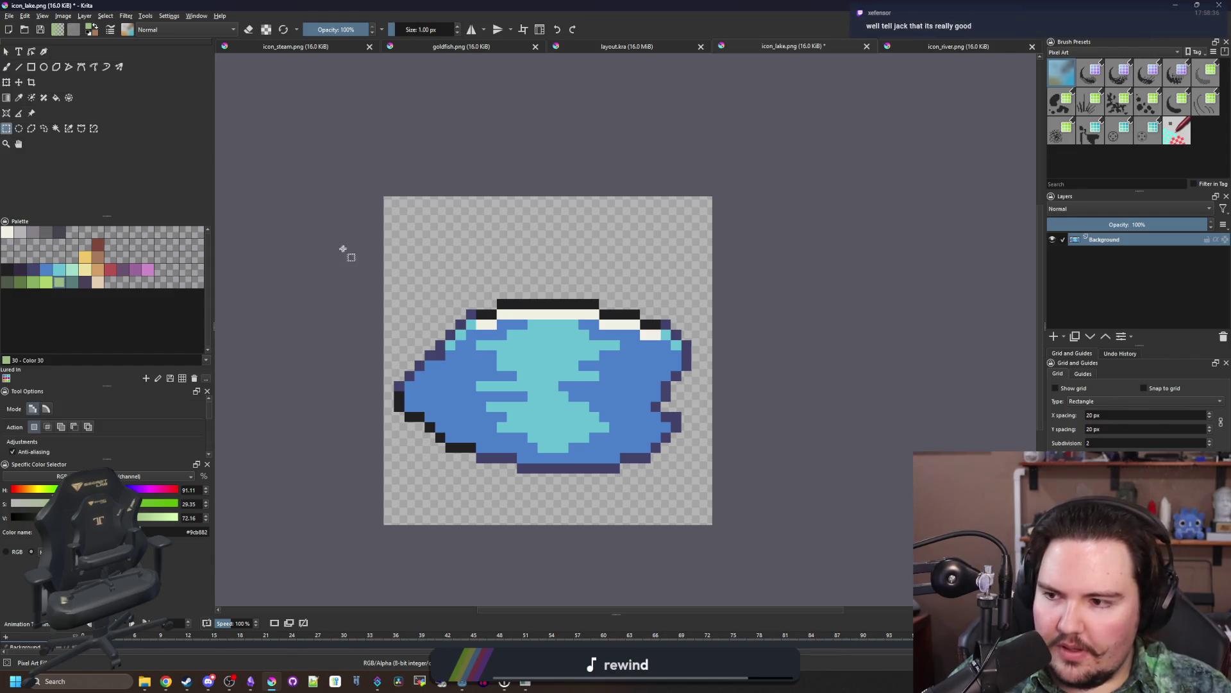
drag(344, 250, 791, 506)
key(Delete)
click(420, 310)
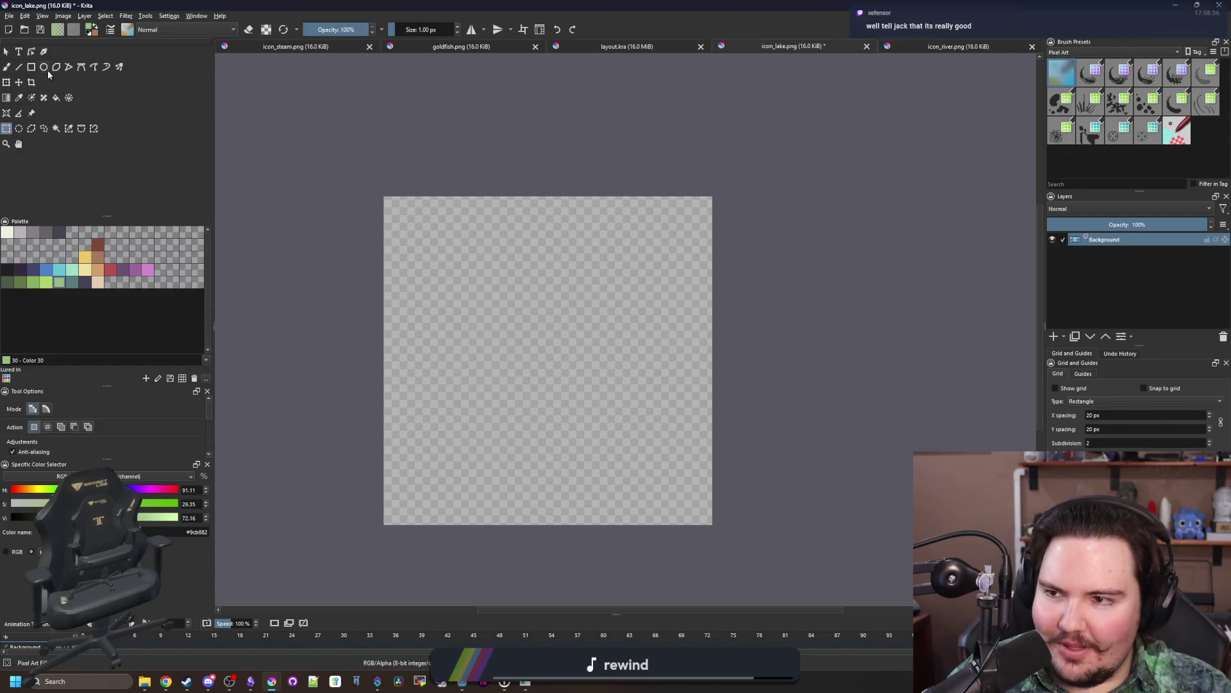
Step: Draw an elliptical selection fitted to the circular lake canvas
key(shift+e)
scroll(481, 289, up, 1)
scroll(263, 203, down, 1)
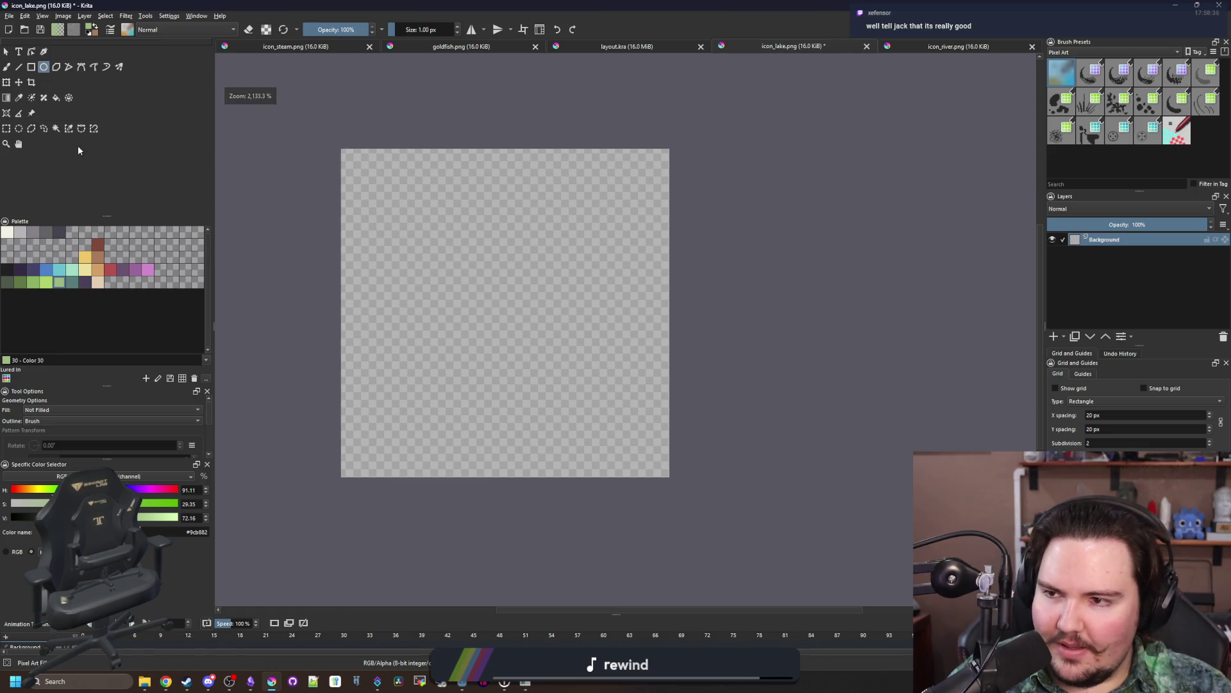
click(18, 129)
scroll(391, 224, up, 1)
mouse_move(345, 112)
mouse_down()
mouse_move(481, 276)
mouse_move(821, 563)
mouse_move(794, 568)
mouse_up()
mouse_move(793, 569)
mouse_down()
mouse_move(399, 179)
mouse_move(385, 124)
mouse_move(786, 635)
mouse_move(790, 494)
mouse_move(481, 187)
mouse_move(346, 77)
mouse_move(352, 182)
mouse_move(360, 139)
mouse_up()
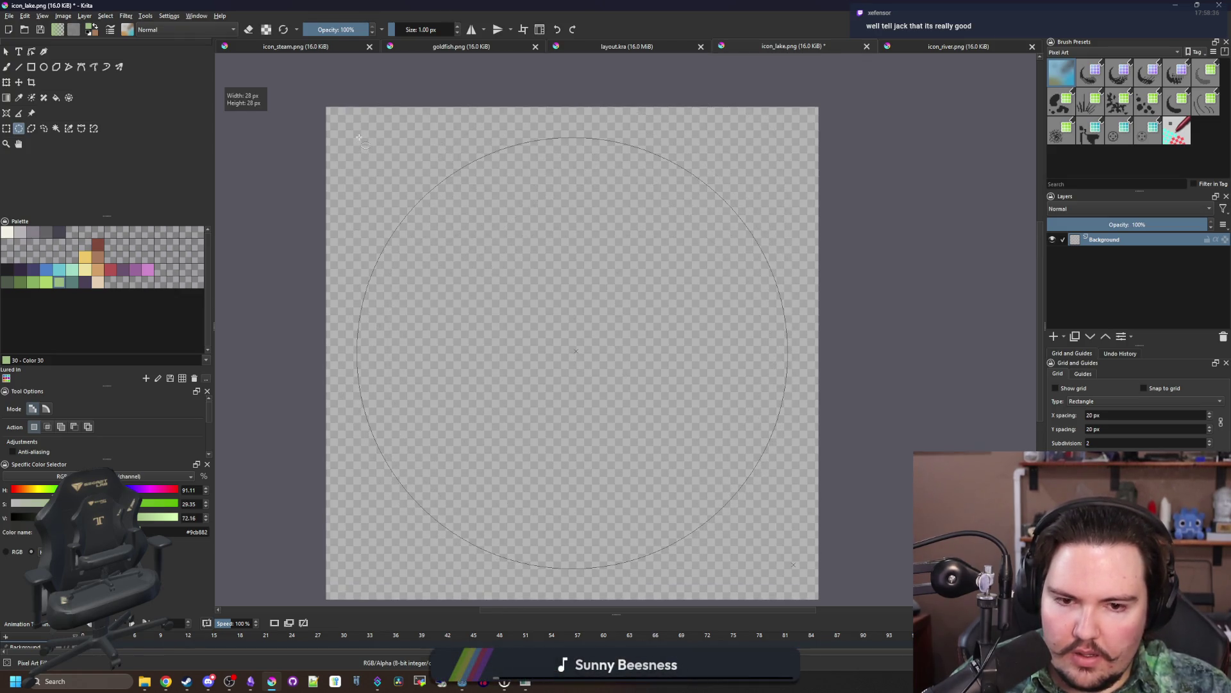
Step: Flood-fill the circle selection with light green
key(f)
click(591, 324)
scroll(614, 371, down, 1)
scroll(612, 376, up, 1)
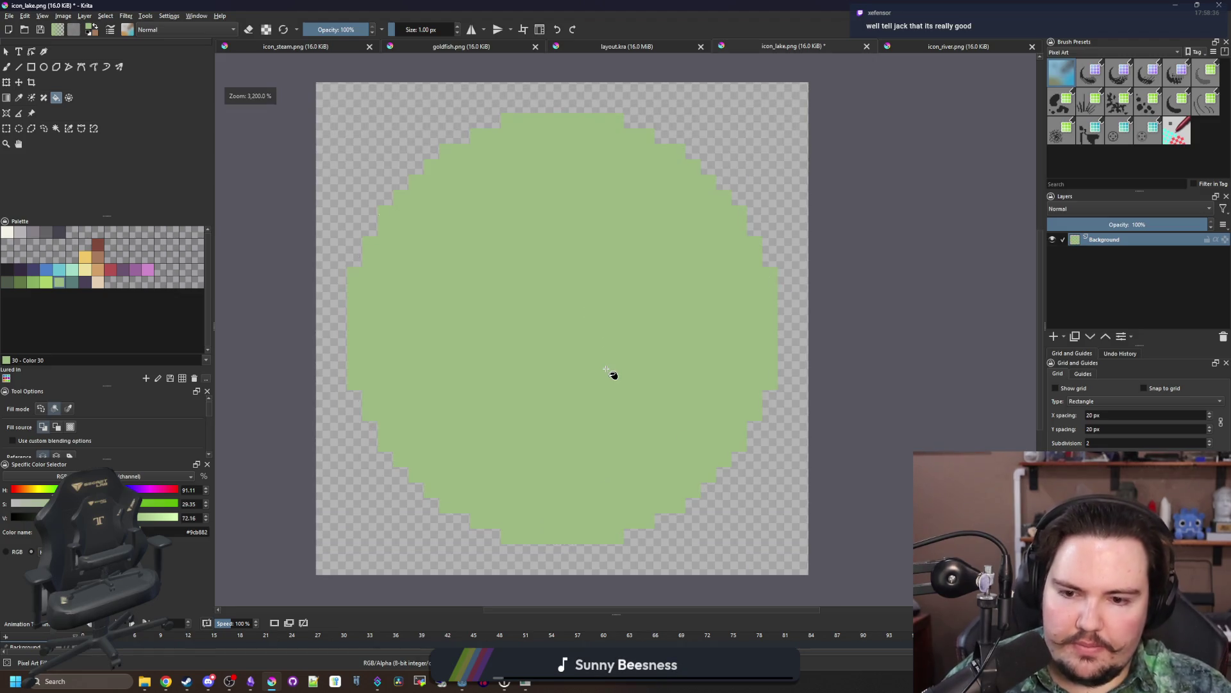
Step: Choose the brush with the near-black outline colour and view icon_river.png
key(b)
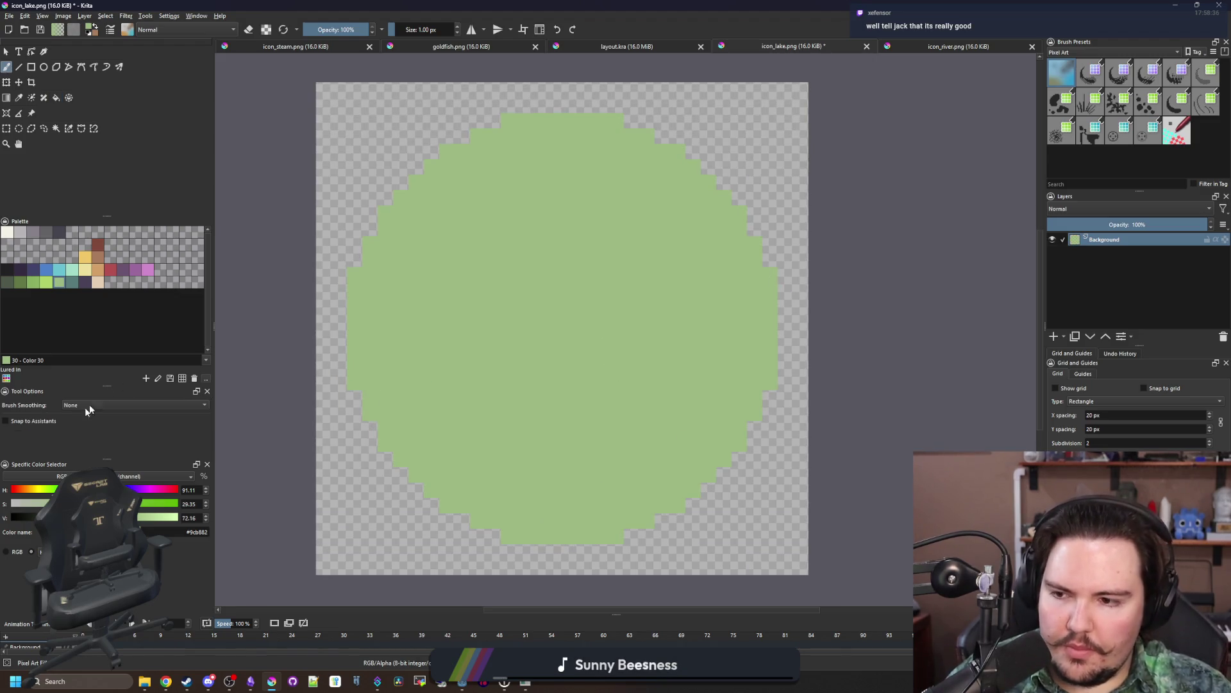
click(7, 270)
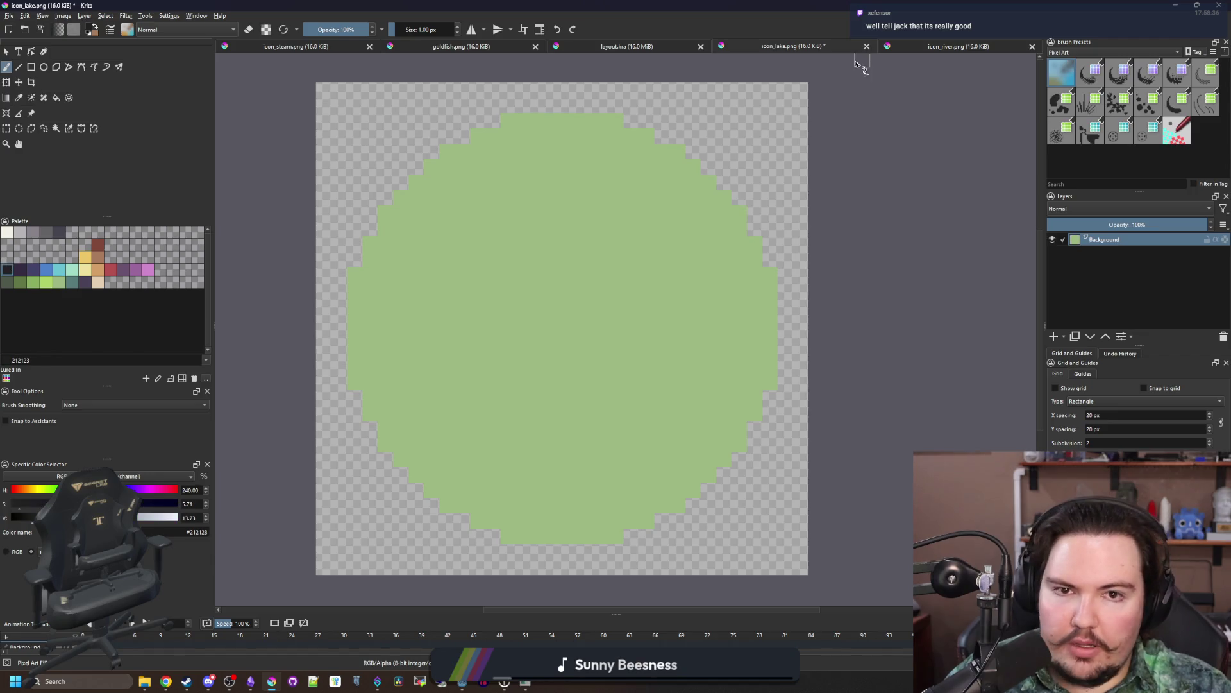
click(918, 43)
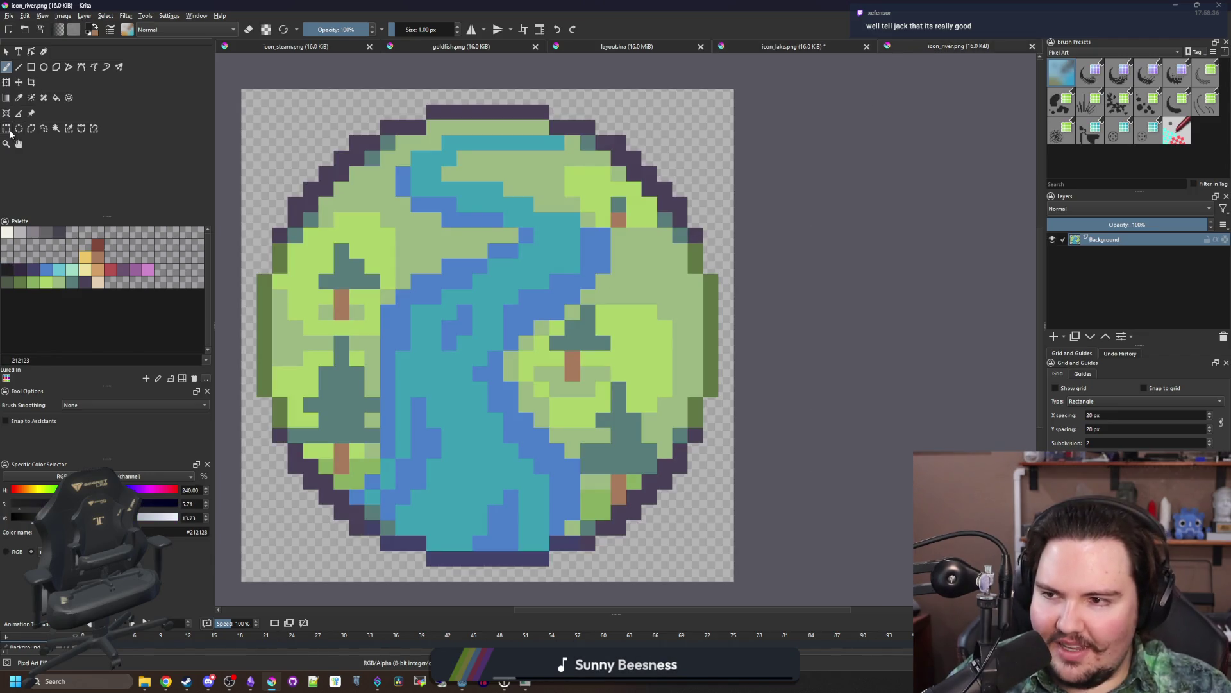
Step: Select the whole river artwork, then sample the medium blue from the artwork
click(6, 128)
key(minus)
drag(809, 521, 357, 99)
click(789, 54)
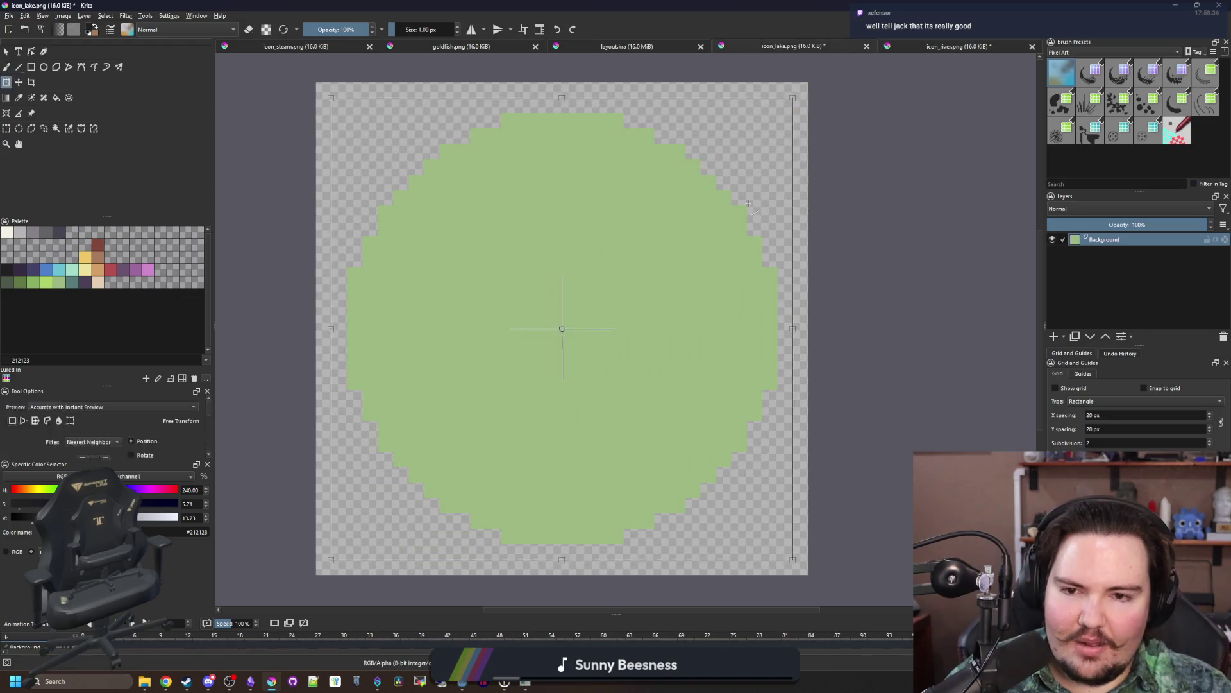
key(p)
scroll(438, 501, up, 10)
click(438, 479)
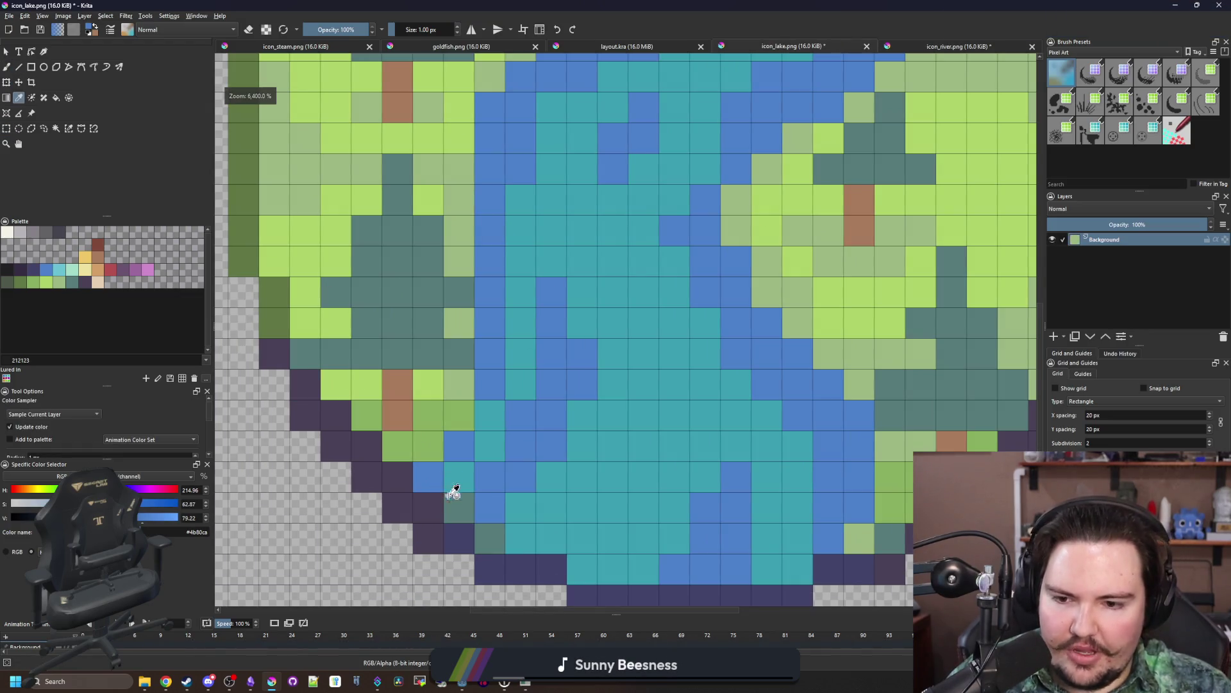
Step: Paint the lower-left and lower-right dark outline pixels blue with the brush
key(b)
click(429, 508)
click(398, 478)
click(367, 447)
click(338, 412)
scroll(338, 412, down, 2)
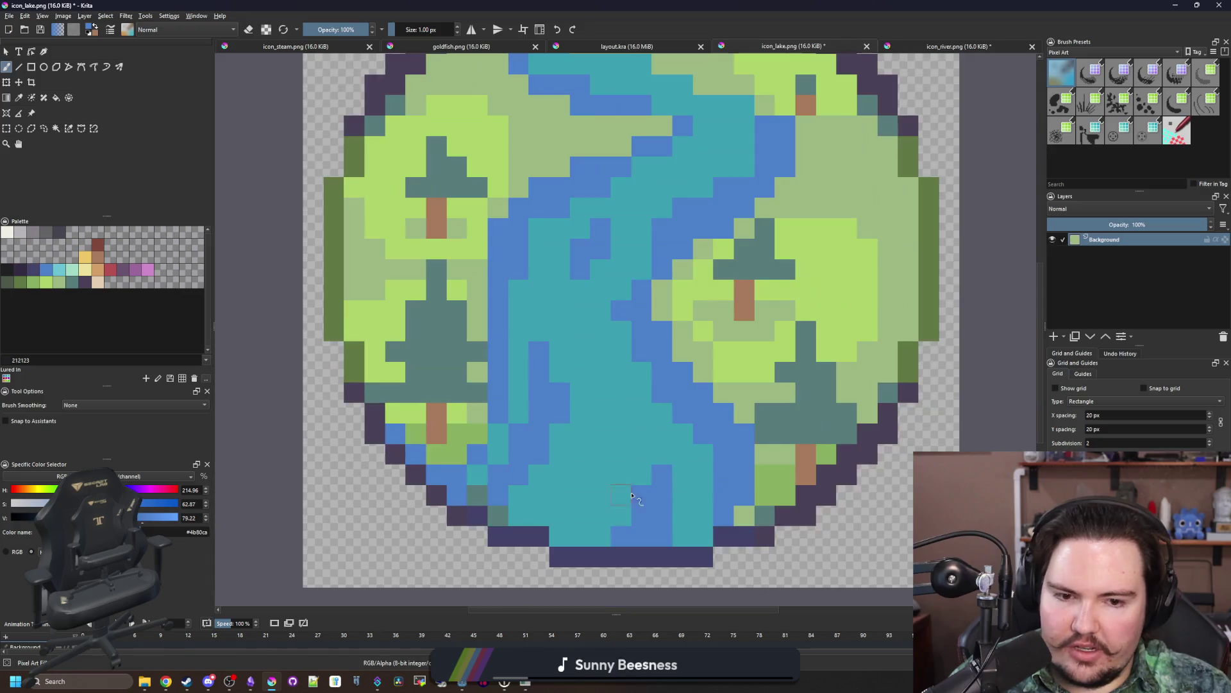
scroll(692, 453, up, 2)
click(807, 491)
click(838, 460)
click(868, 430)
click(898, 405)
Step: On icon_river.png, paint the right, top-right and upper-left diagonal outline pixels blue
click(959, 46)
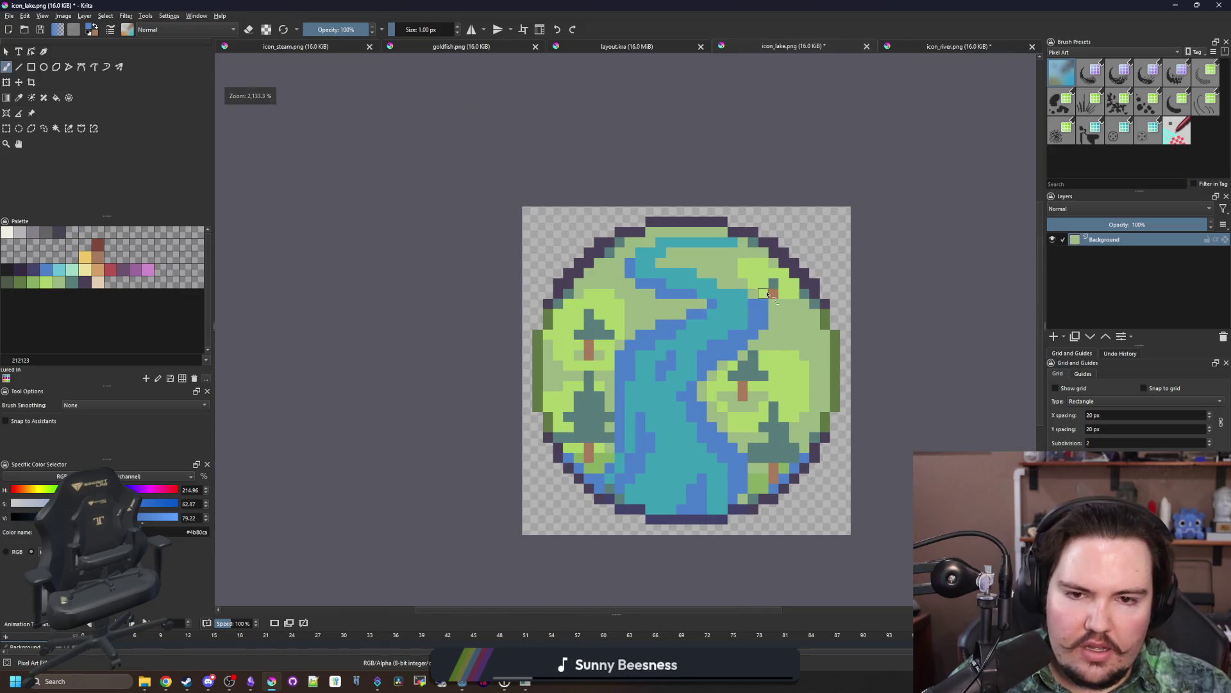
scroll(834, 269, up, 8)
click(860, 285)
click(829, 255)
click(799, 224)
click(769, 193)
click(737, 162)
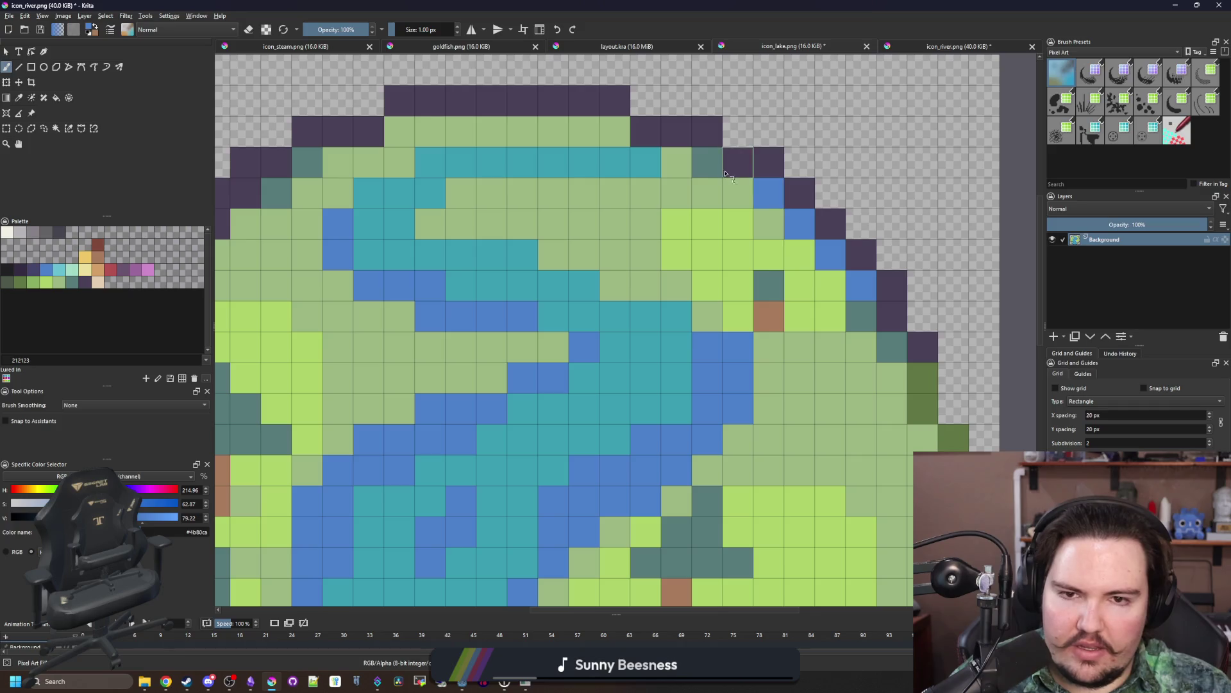
scroll(705, 167, down, 3)
scroll(393, 264, up, 3)
click(379, 269)
click(404, 238)
click(435, 208)
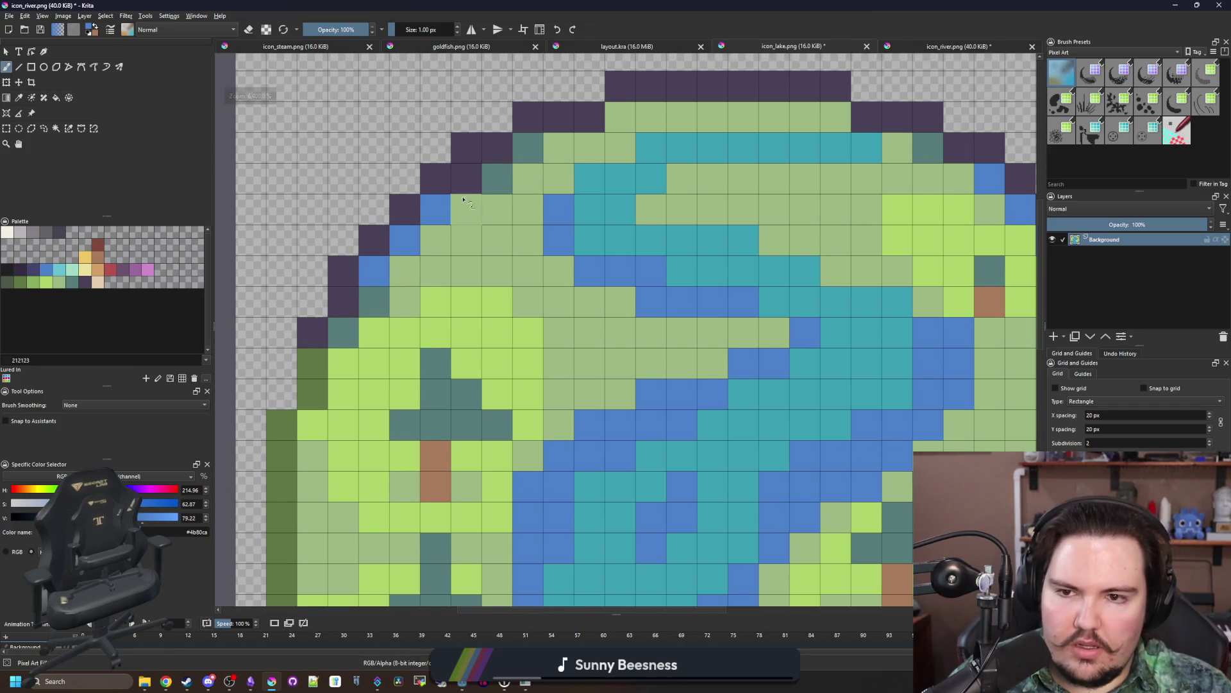
click(466, 177)
Step: Flood-fill the sage-green top, light-green left, teal river and trunk-side green areas blue
scroll(467, 177, down, 2)
key(f)
click(504, 237)
click(456, 229)
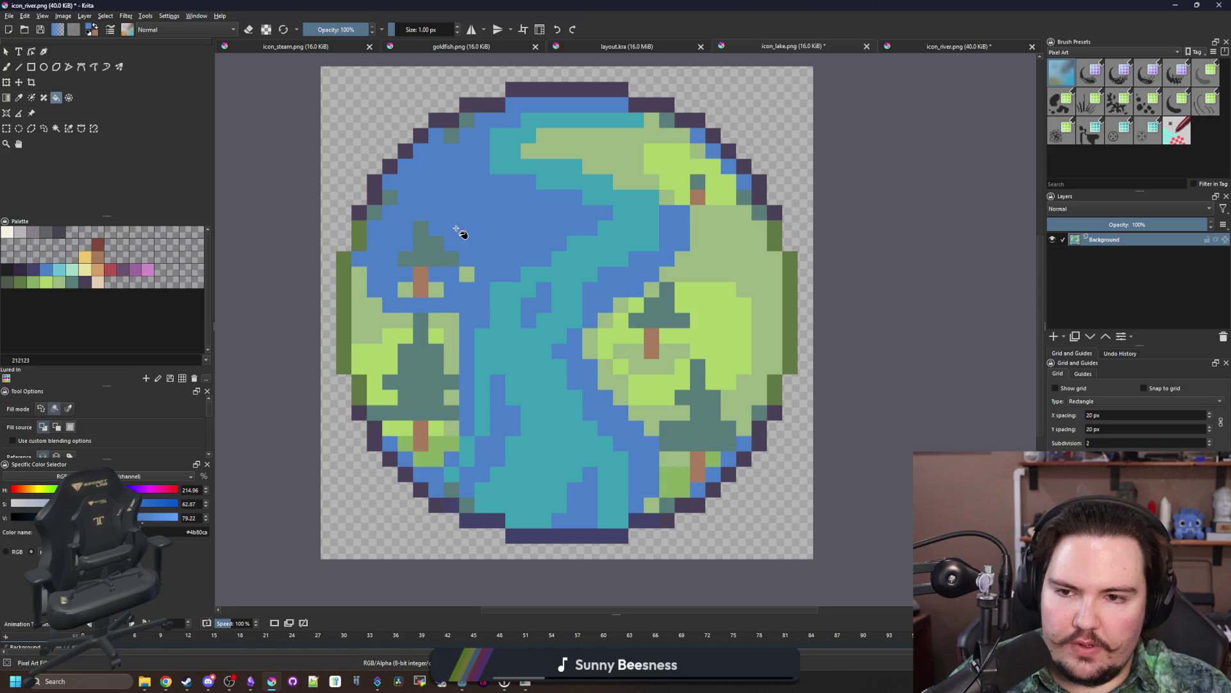
click(473, 273)
click(505, 361)
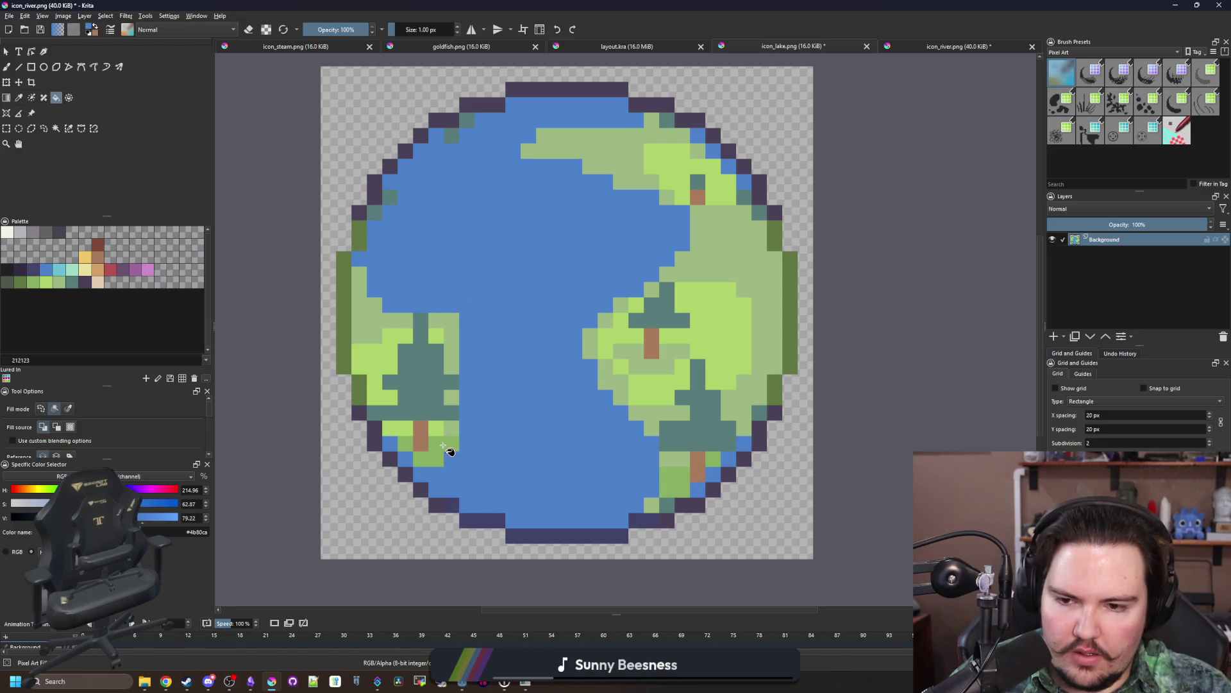
click(443, 445)
Step: Flood-fill the lower-left patches, lime island, pale-green land and remaining grey-green pixels blue
click(397, 428)
click(405, 444)
click(451, 428)
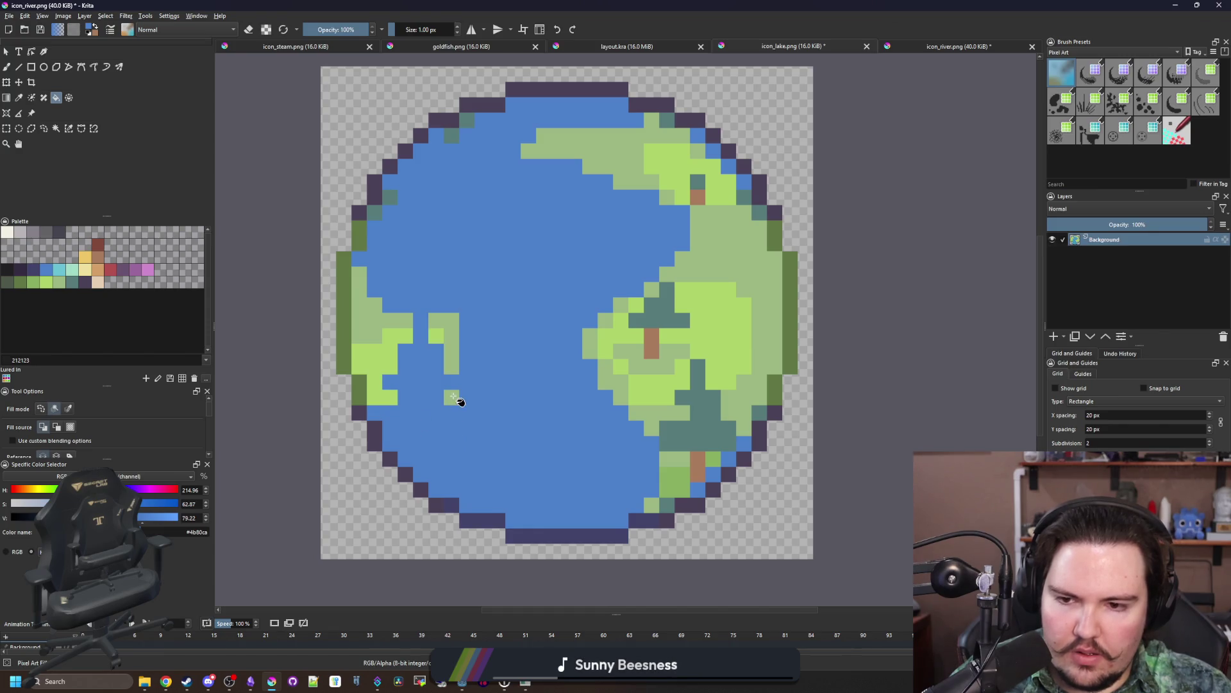
click(732, 353)
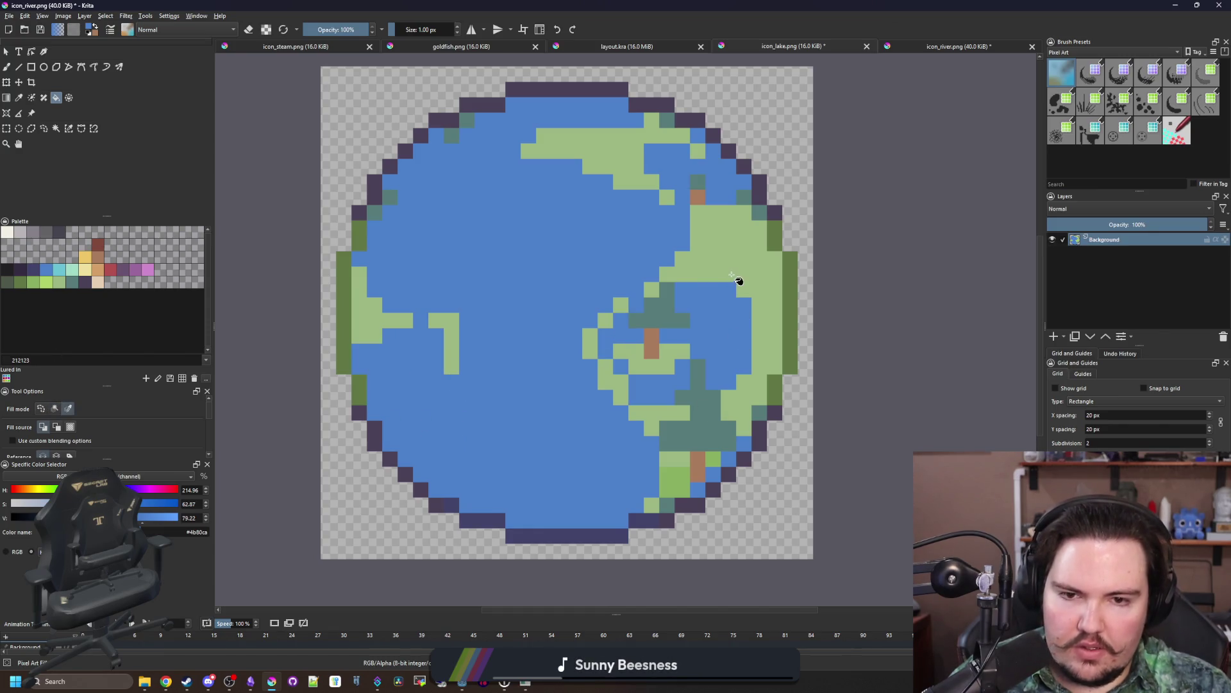
click(737, 278)
click(691, 388)
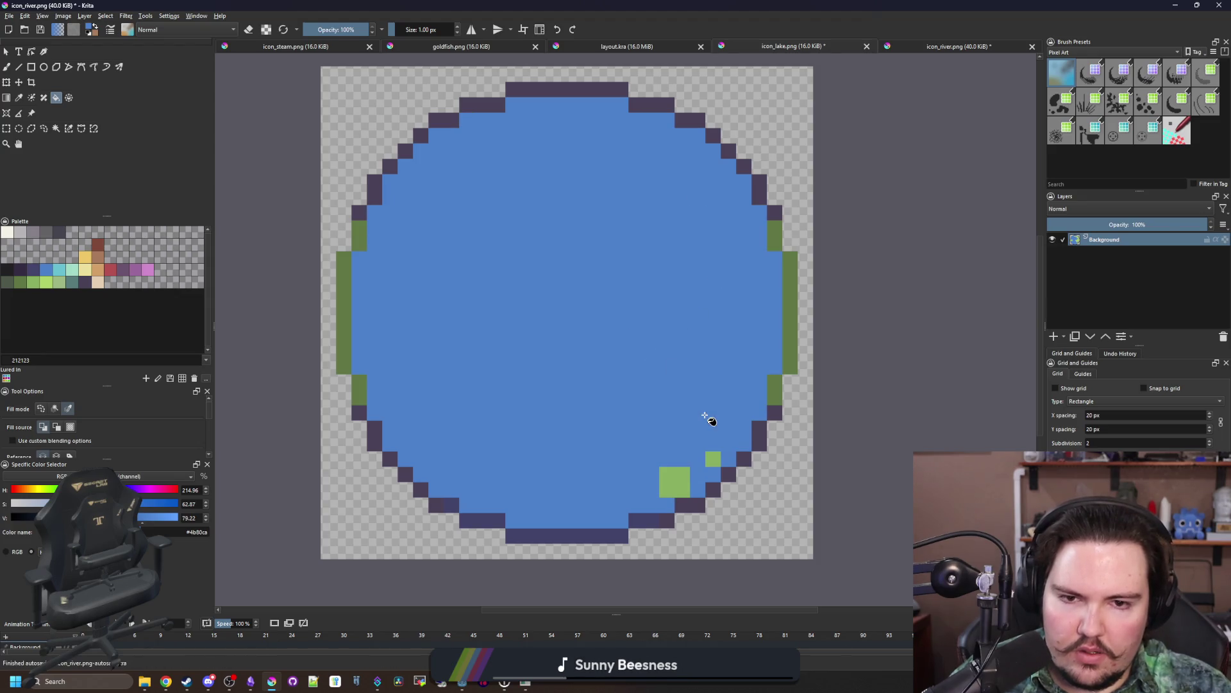
click(714, 459)
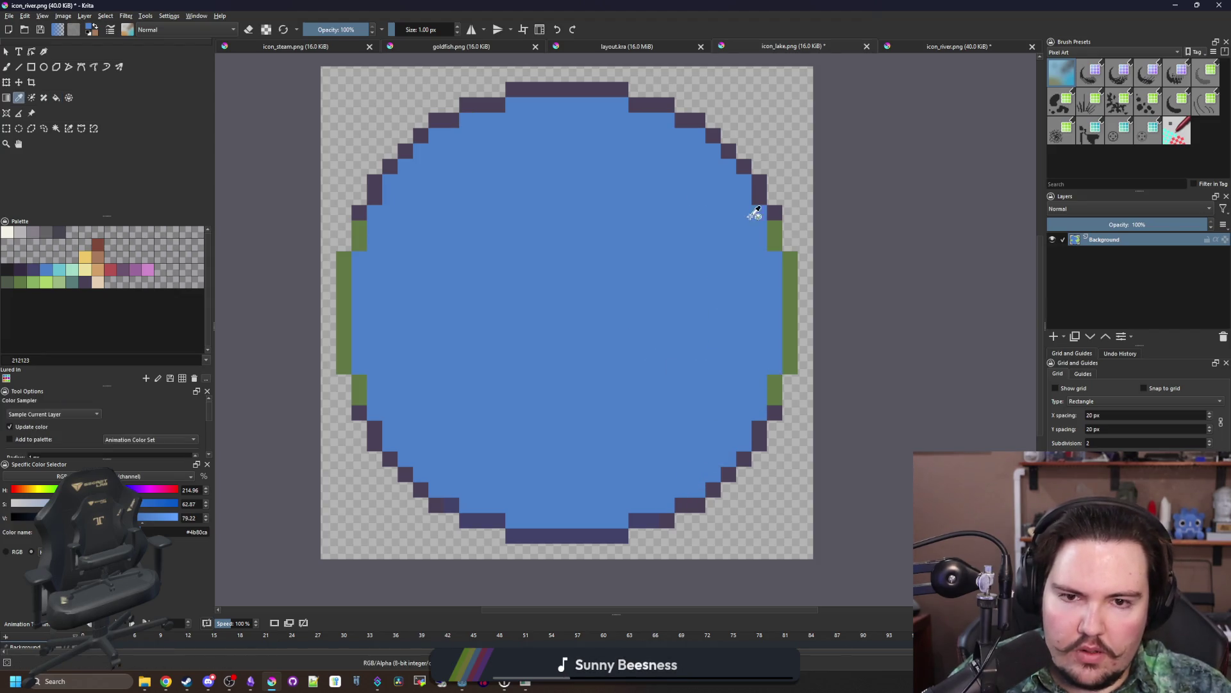
Step: Fill the green edge pixels dark purple, pick light cyan, and bring up Open Images
ctrl+click(775, 211)
click(773, 249)
key(b)
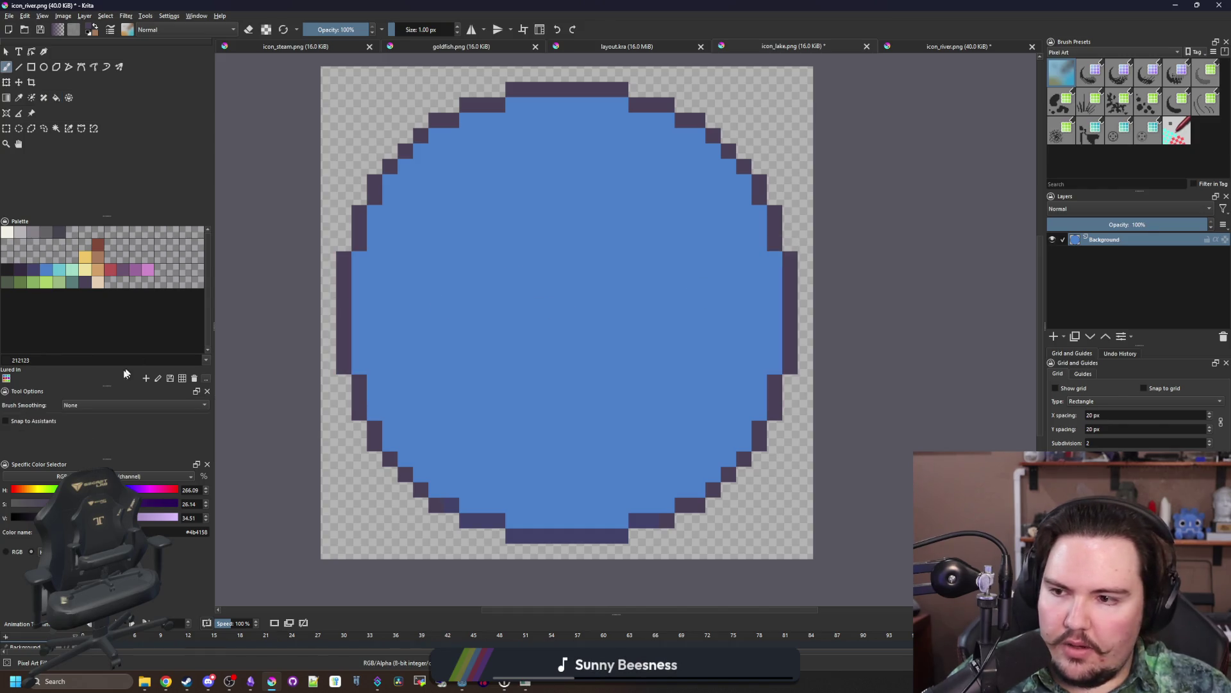
scroll(533, 301, down, 1)
scroll(533, 288, up, 1)
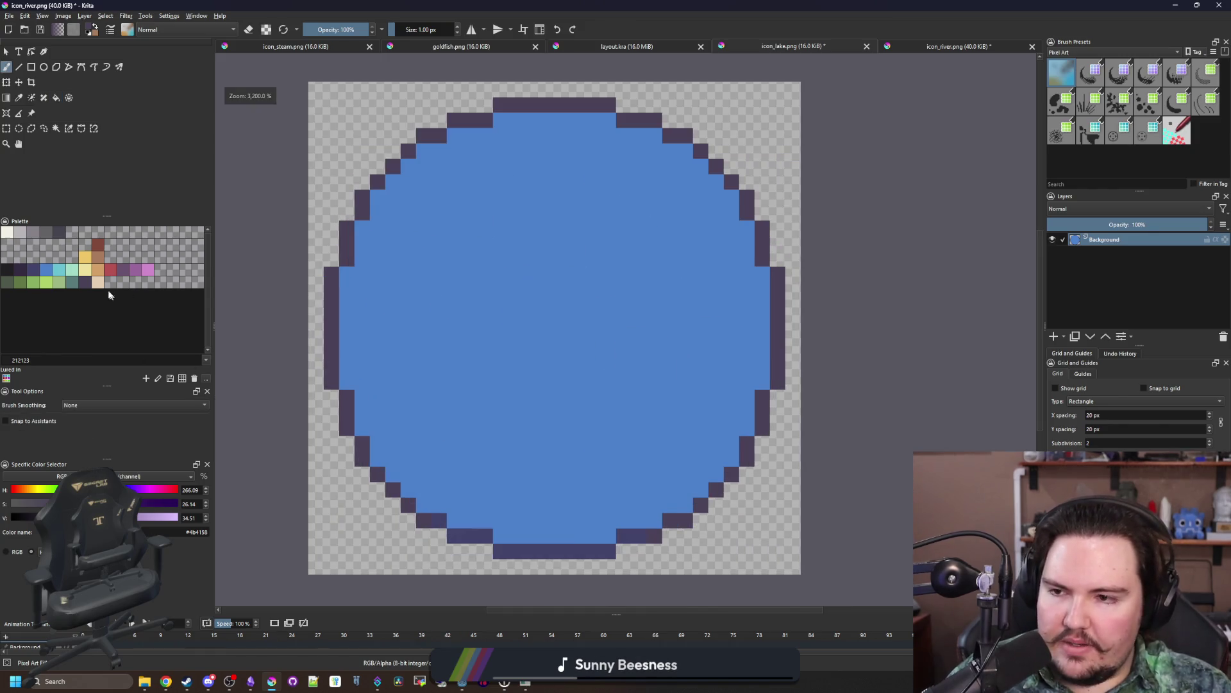
click(63, 272)
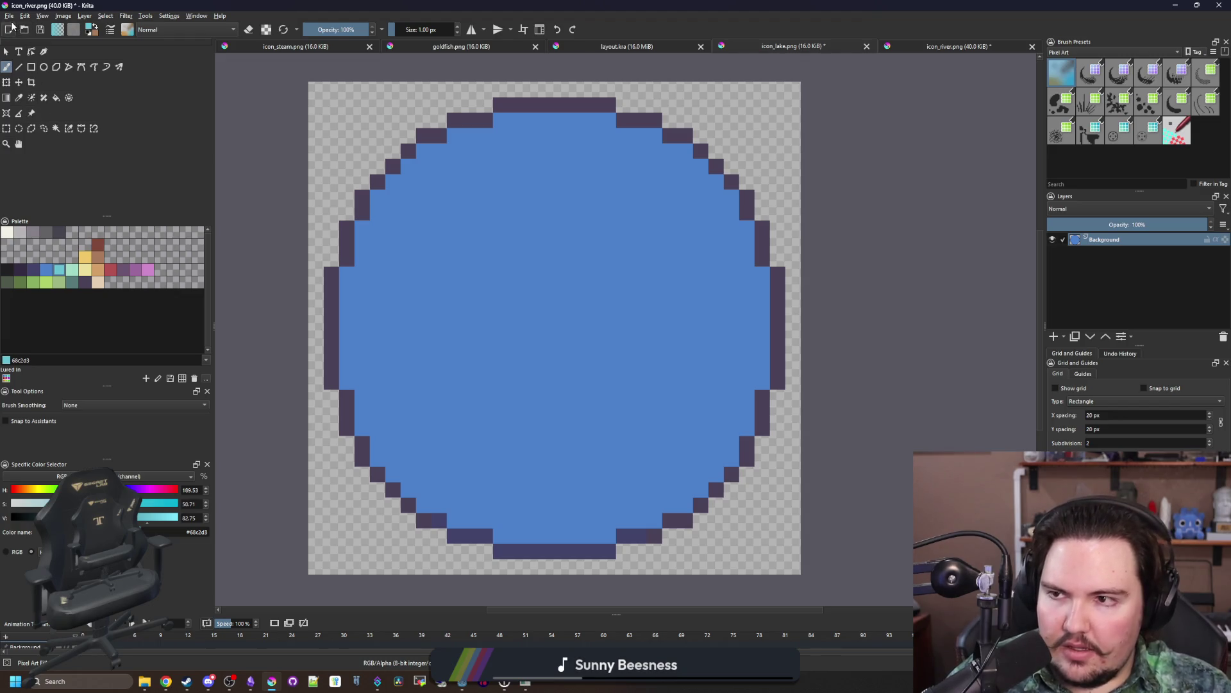
click(9, 15)
click(29, 37)
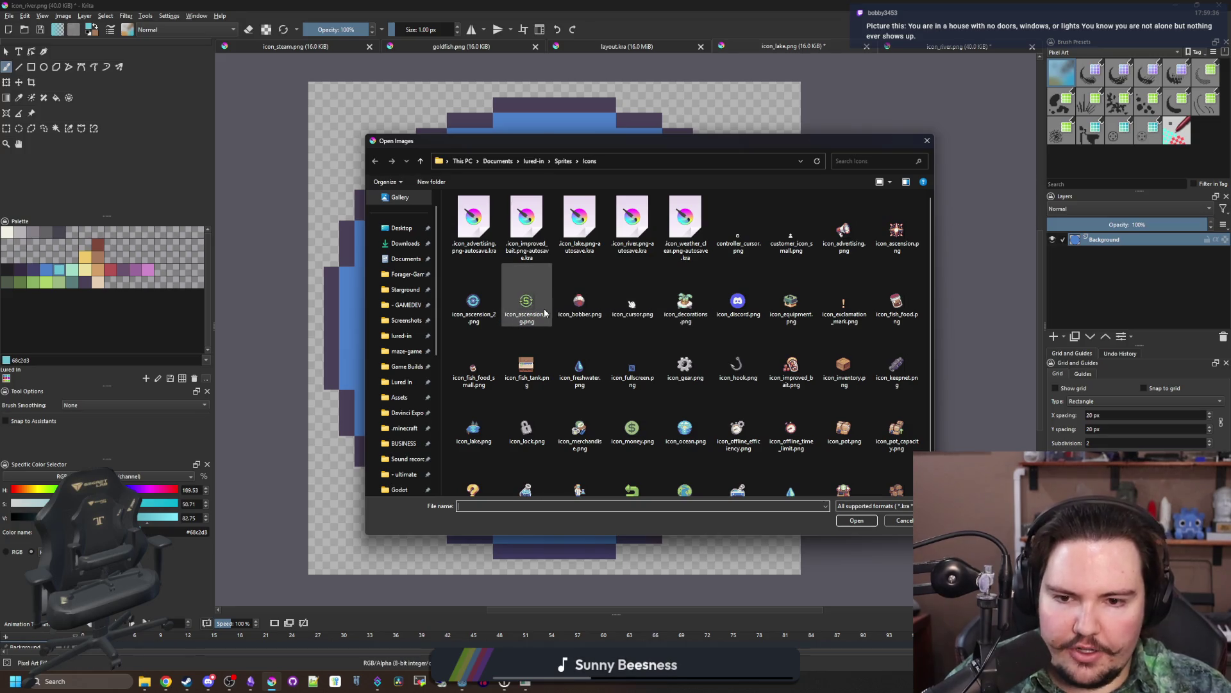
Step: Open icon_ocean.png from the Icons folder
double_click(474, 428)
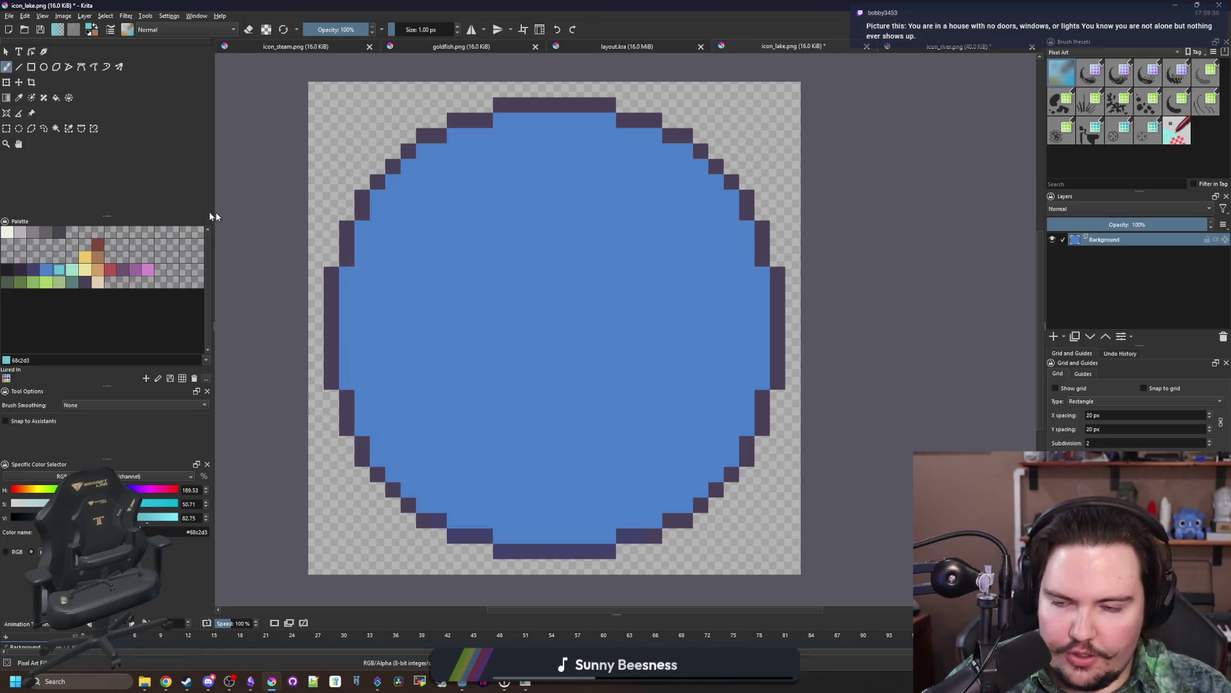
click(7, 128)
scroll(599, 346, up, 3)
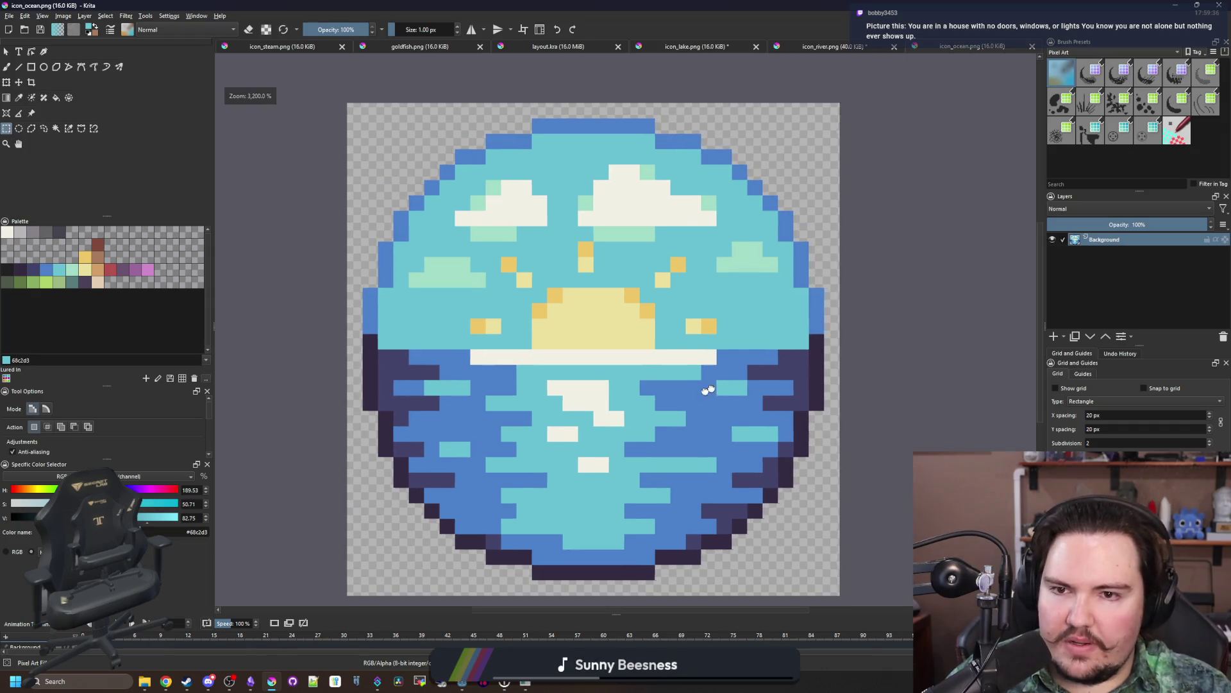
scroll(599, 346, down, 1)
scroll(731, 349, up, 1)
Step: Paint over the sun's lower rows and both clouds in sky blue
key(b)
mouse_move(612, 374)
mouse_down()
mouse_move(425, 353)
mouse_move(558, 349)
mouse_move(609, 329)
mouse_move(508, 353)
mouse_up()
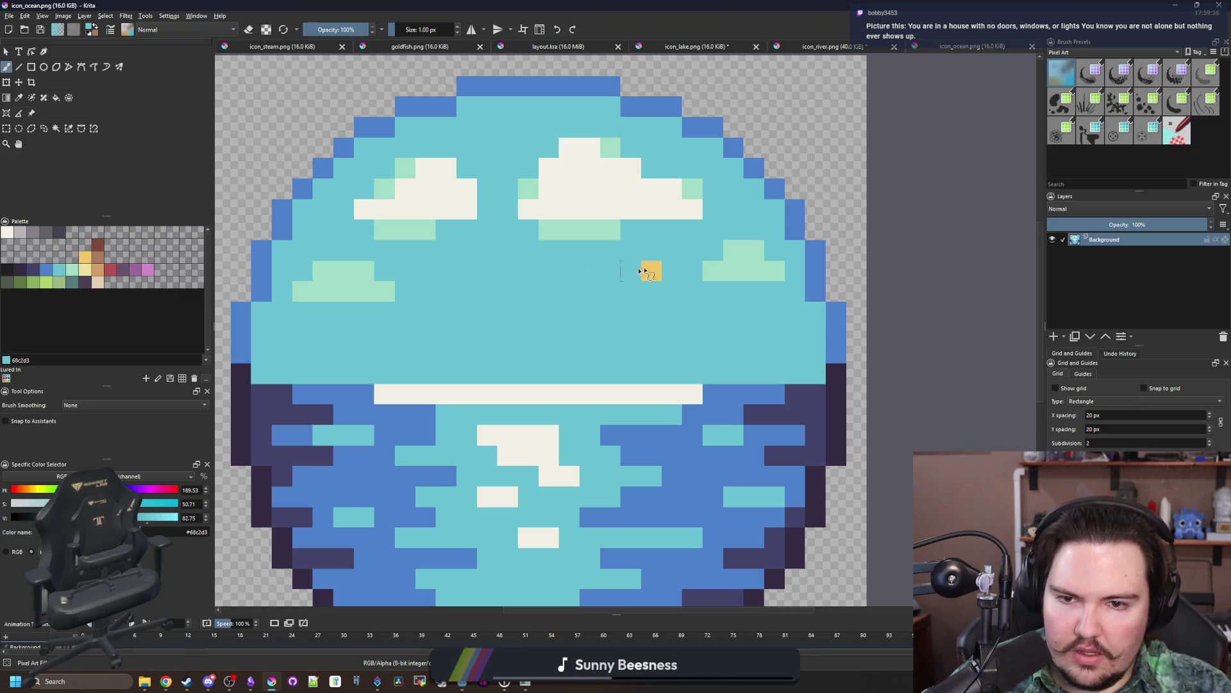
scroll(603, 340, up, 1)
scroll(634, 321, down, 1)
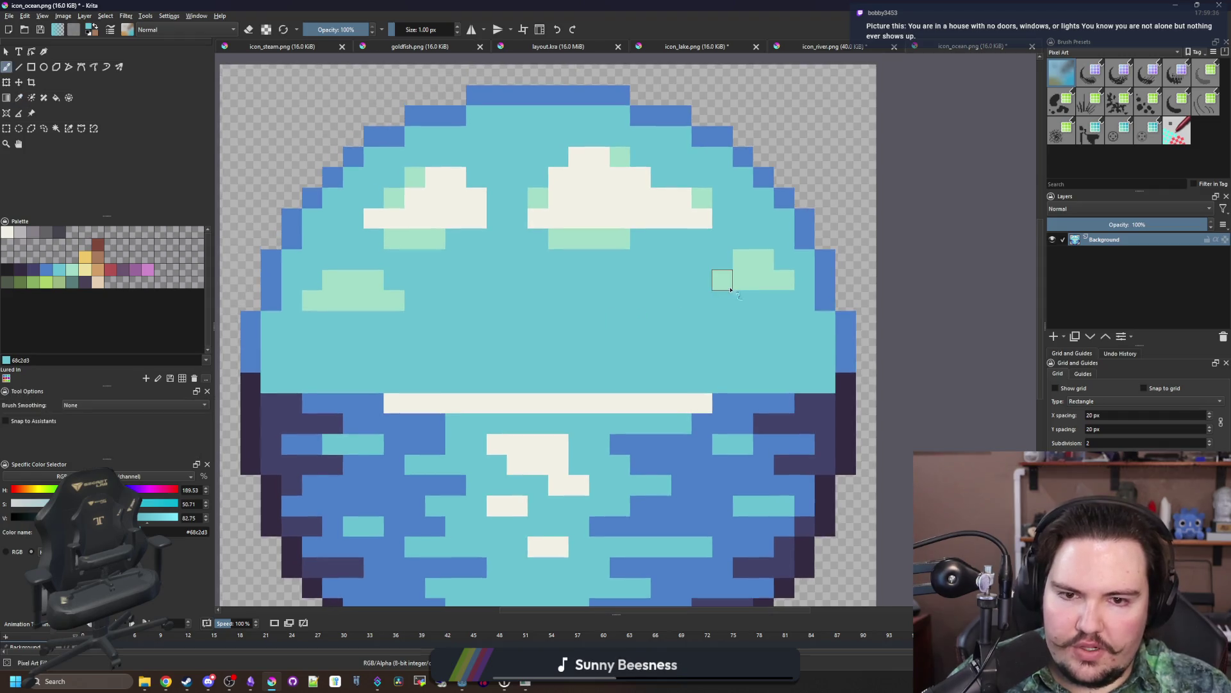
mouse_move(722, 257)
mouse_down()
mouse_move(588, 201)
mouse_move(635, 231)
mouse_move(609, 206)
mouse_move(600, 158)
mouse_move(560, 229)
mouse_up()
mouse_move(326, 320)
mouse_down()
mouse_move(360, 301)
mouse_move(396, 237)
mouse_up()
Step: Sample the water blue, pick sage green, and flood-fill the sky stripe and cyan band green
scroll(371, 291, down, 1)
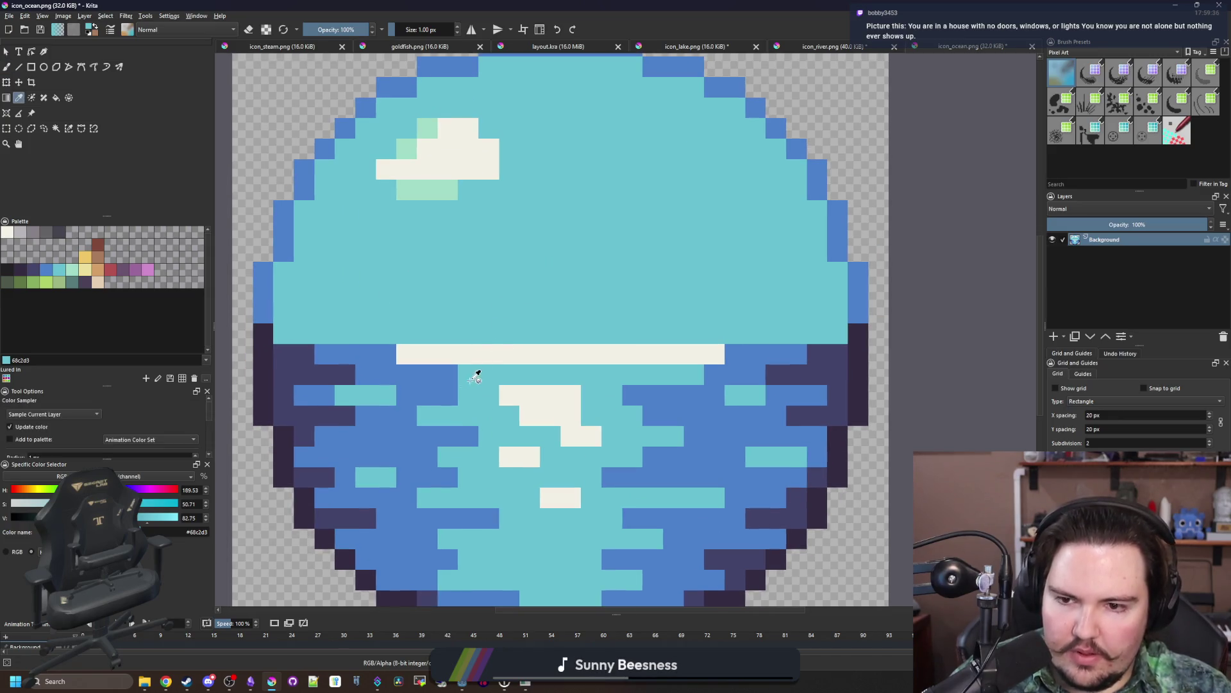
key(p)
click(440, 387)
click(59, 282)
key(b)
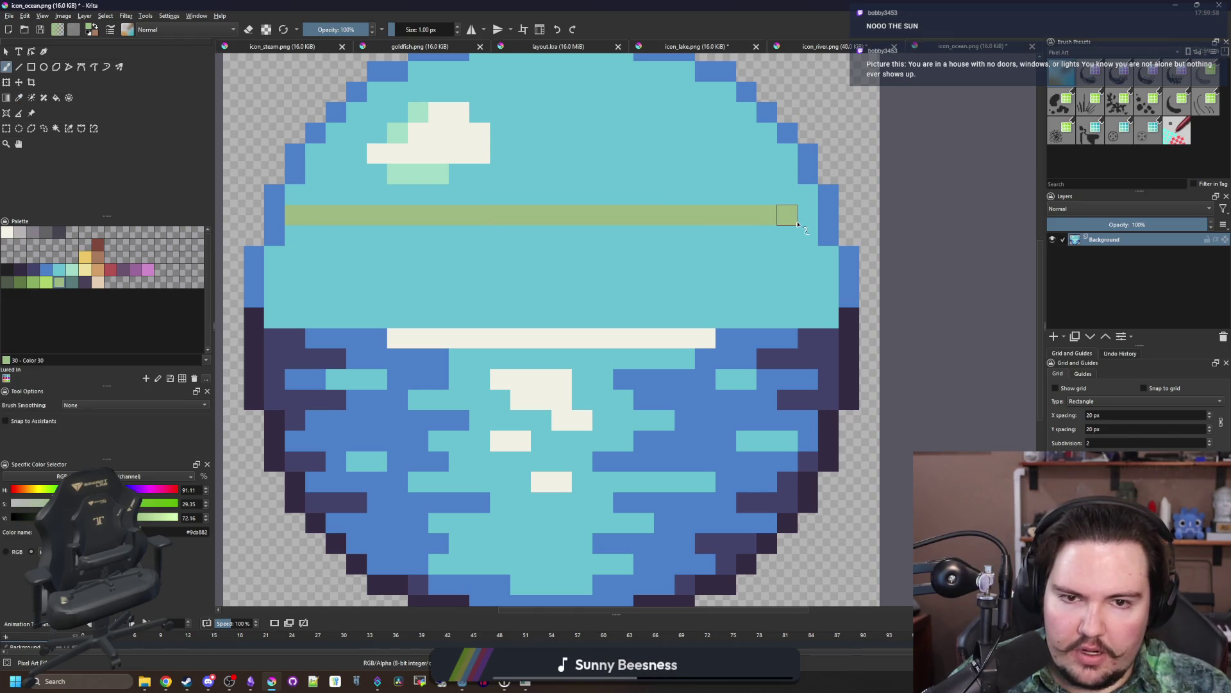
key(f)
click(562, 308)
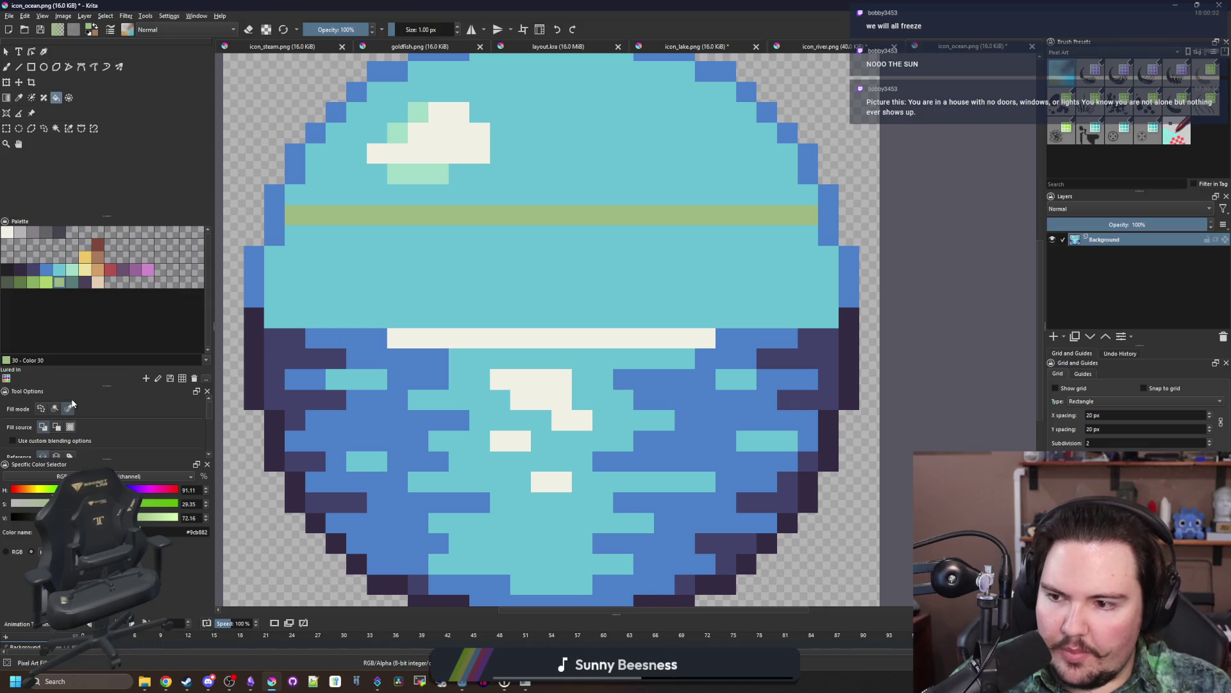
click(423, 285)
scroll(423, 284, down, 2)
key(b)
scroll(457, 411, up, 2)
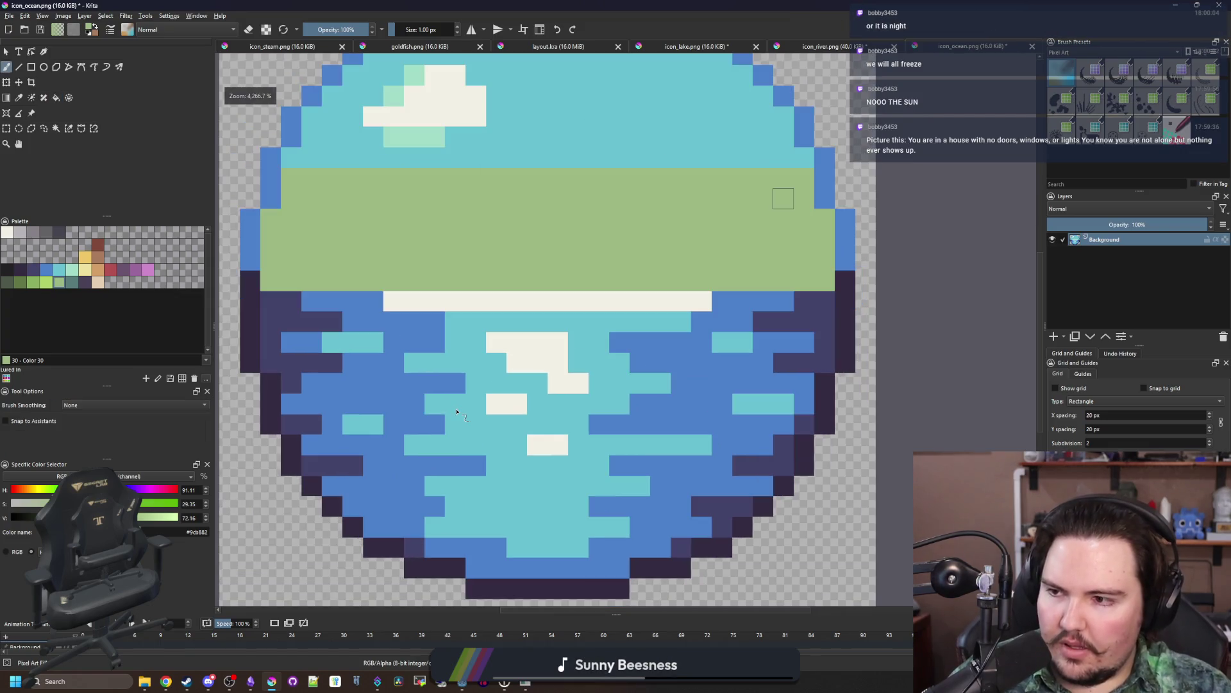
Step: Cover the top, middle and right wave rows with filled field-green rectangles
click(30, 67)
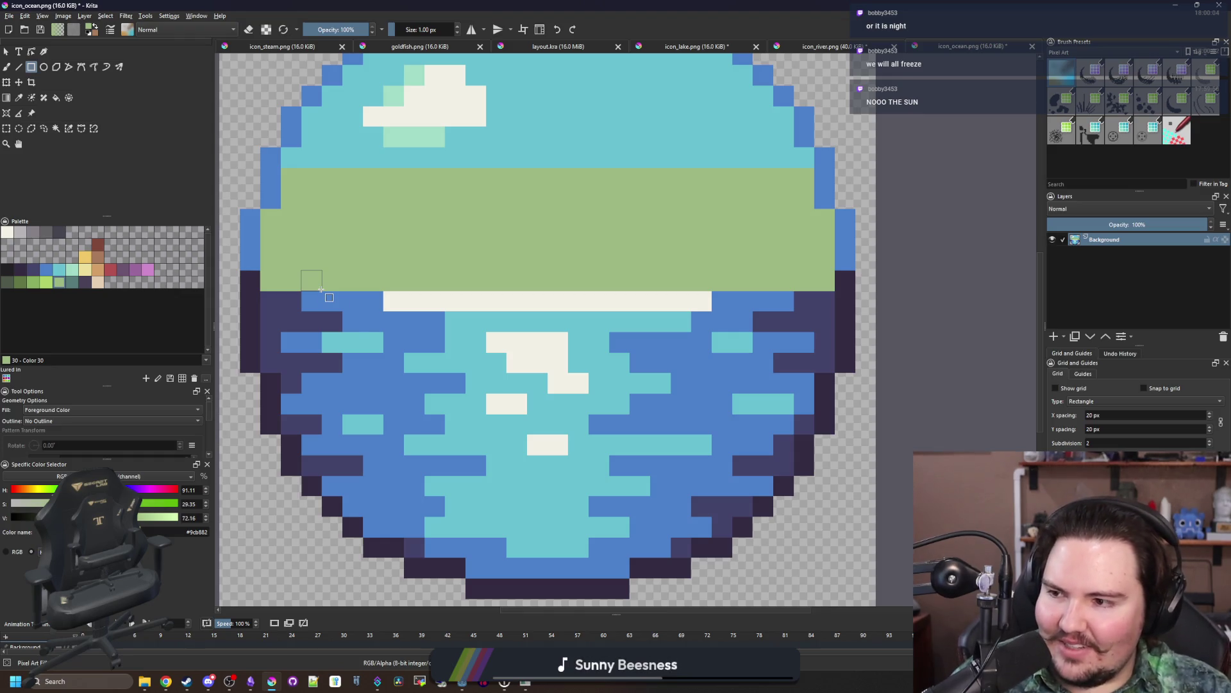
scroll(385, 356, down, 1)
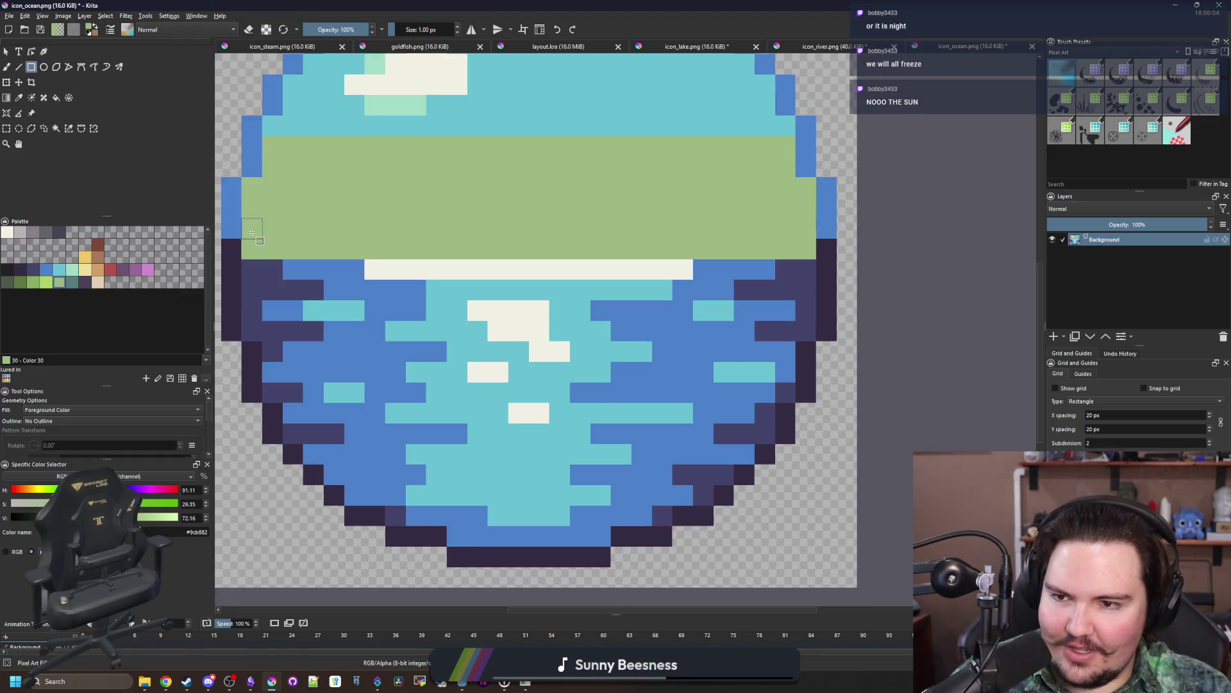
drag(252, 241, 811, 335)
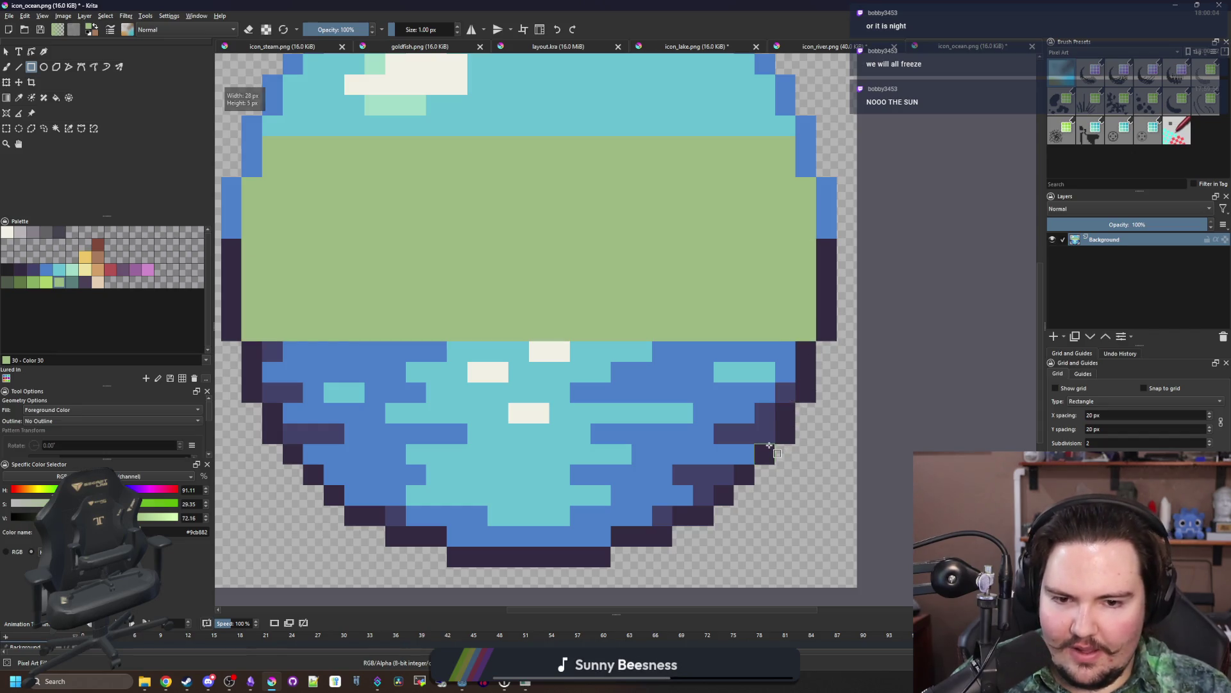
mouse_move(772, 444)
mouse_down()
mouse_move(591, 402)
mouse_move(283, 301)
mouse_up()
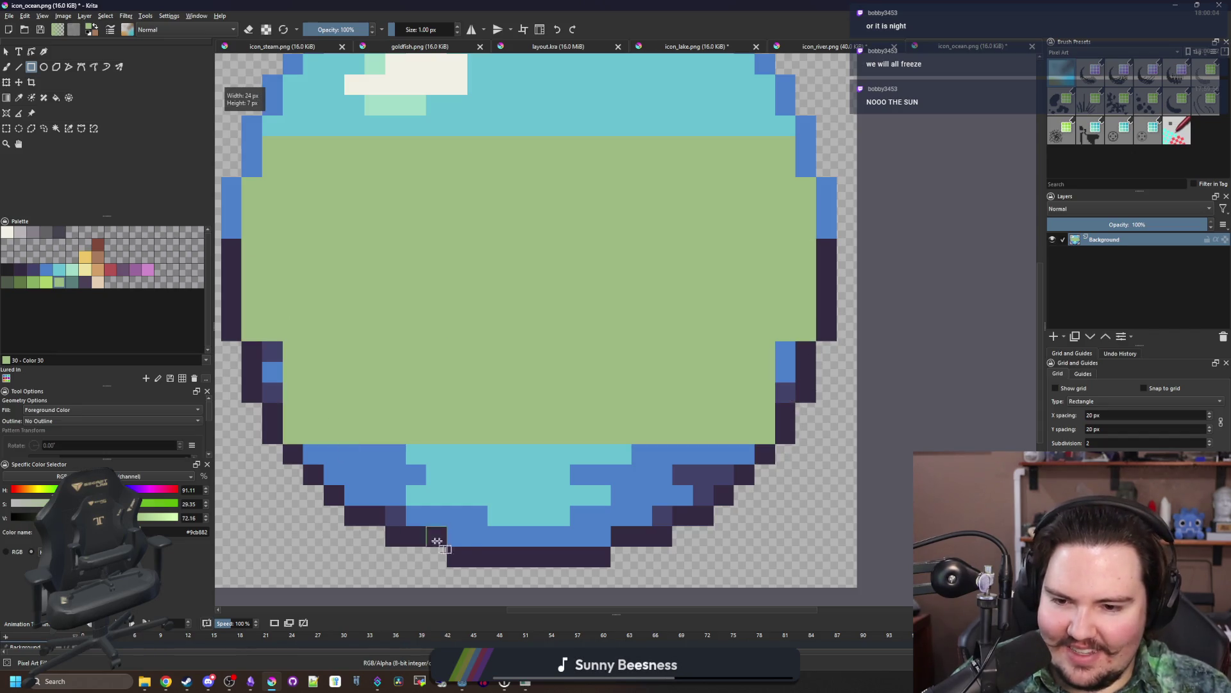
mouse_move(447, 546)
mouse_down()
mouse_move(569, 398)
mouse_move(625, 363)
mouse_move(611, 363)
mouse_up()
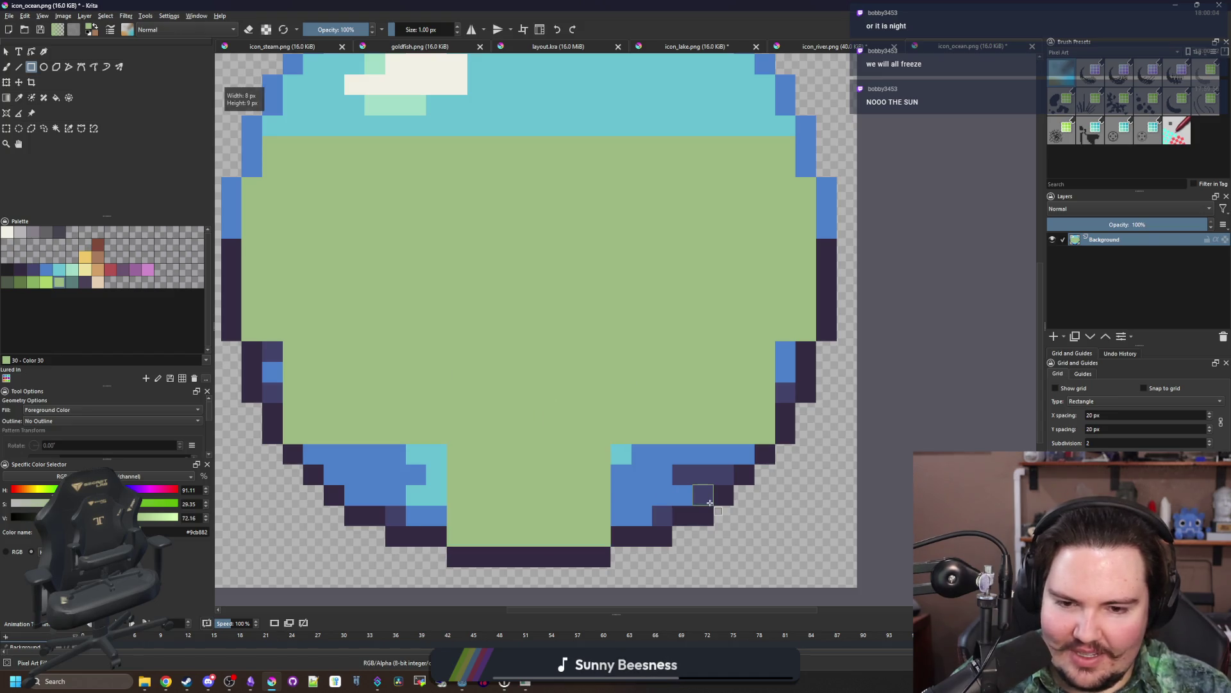
drag(713, 505, 350, 394)
Step: Brush the leftover left, bottom and lower-right wave pixels green
key(b)
mouse_move(354, 452)
mouse_down()
mouse_move(333, 474)
mouse_move(314, 454)
mouse_up()
drag(273, 397, 273, 350)
drag(394, 516, 457, 516)
drag(661, 517, 619, 517)
drag(724, 474, 723, 454)
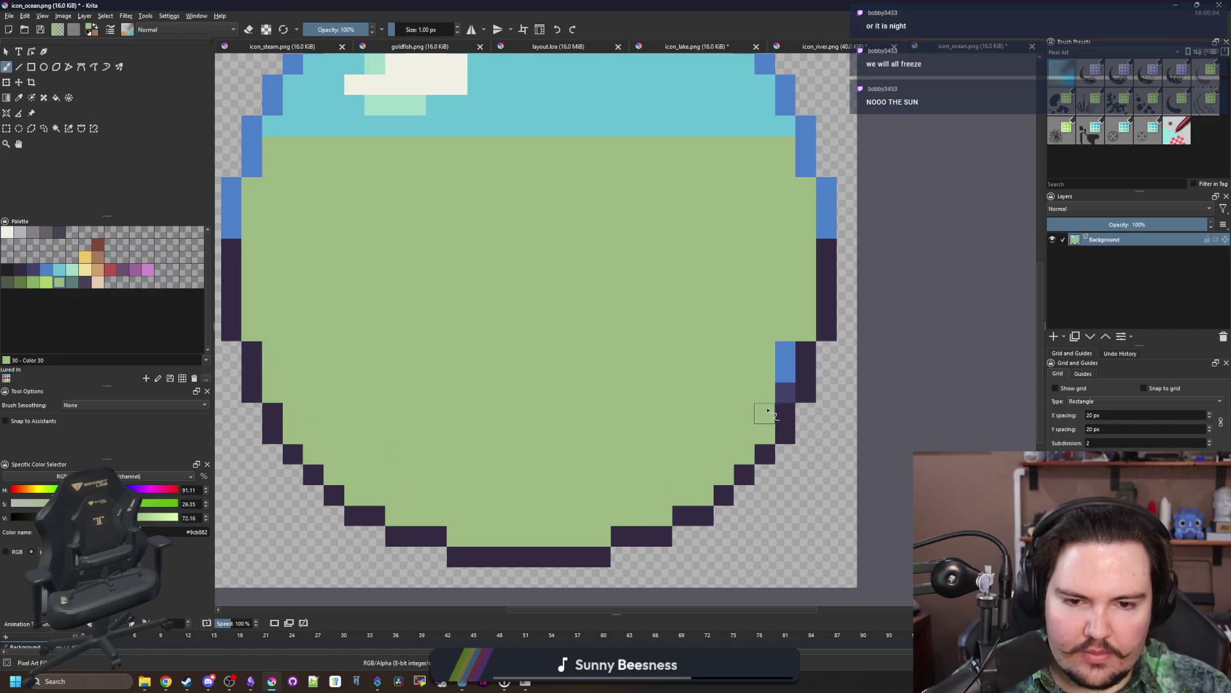
drag(768, 410, 784, 329)
scroll(604, 458, down, 2)
Step: Straighten the horizon with a row of sky cyan, painting the dip green
scroll(649, 438, up, 2)
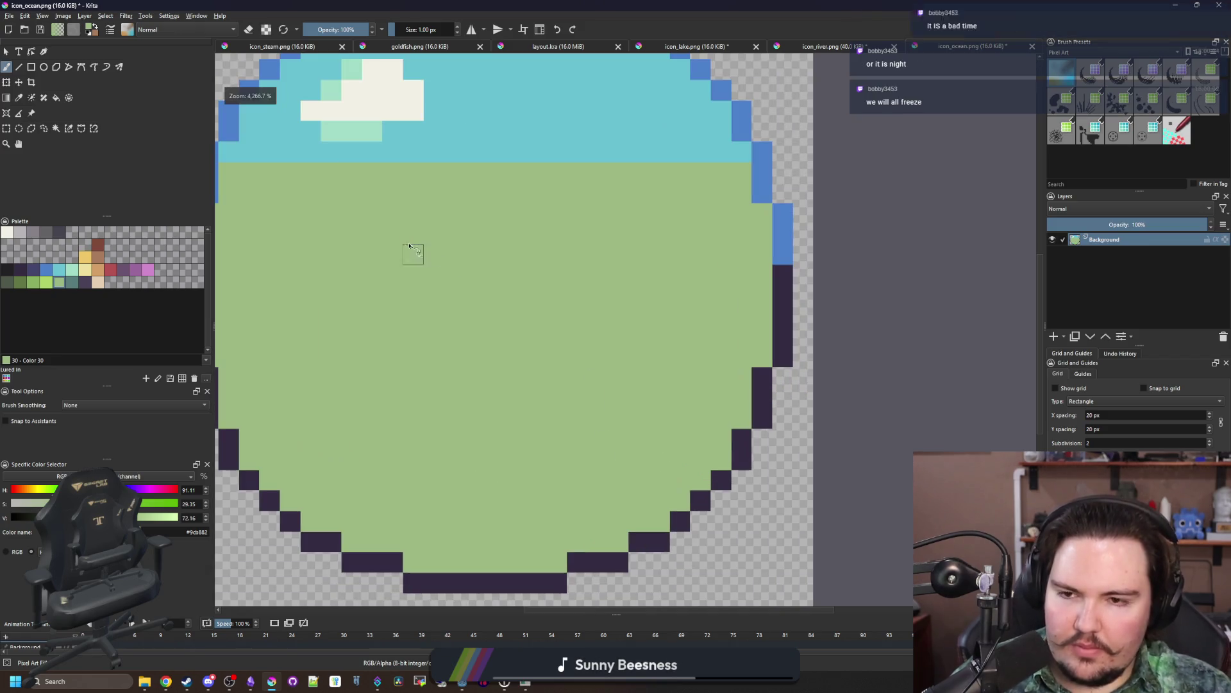
scroll(412, 252, up, 1)
ctrl+click(351, 210)
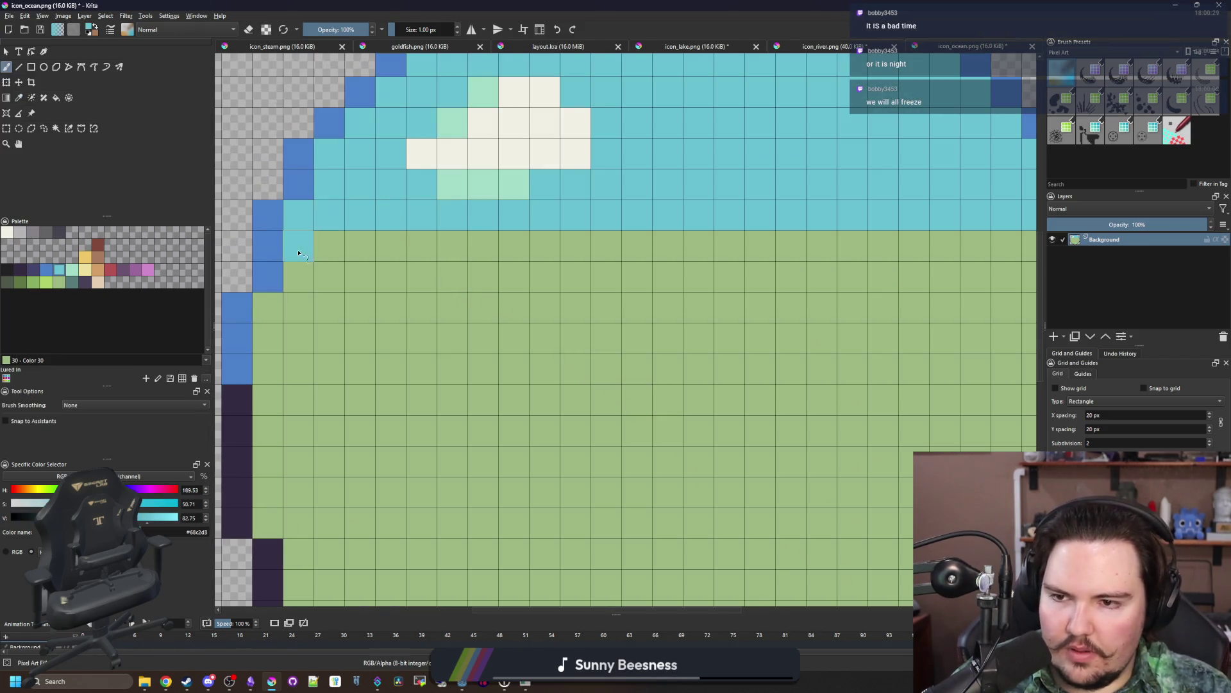
scroll(723, 274, down, 2)
scroll(827, 254, up, 2)
scroll(547, 283, down, 2)
scroll(529, 267, up, 2)
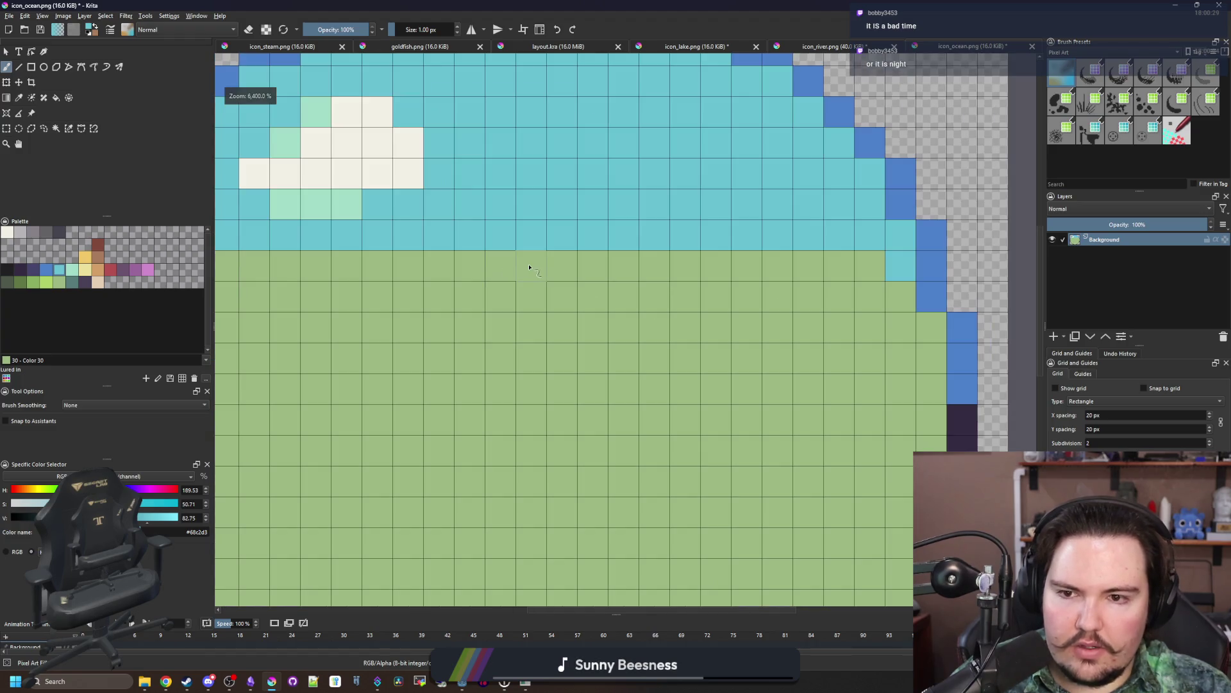
mouse_move(529, 267)
mouse_down()
mouse_move(495, 266)
mouse_move(623, 266)
mouse_up()
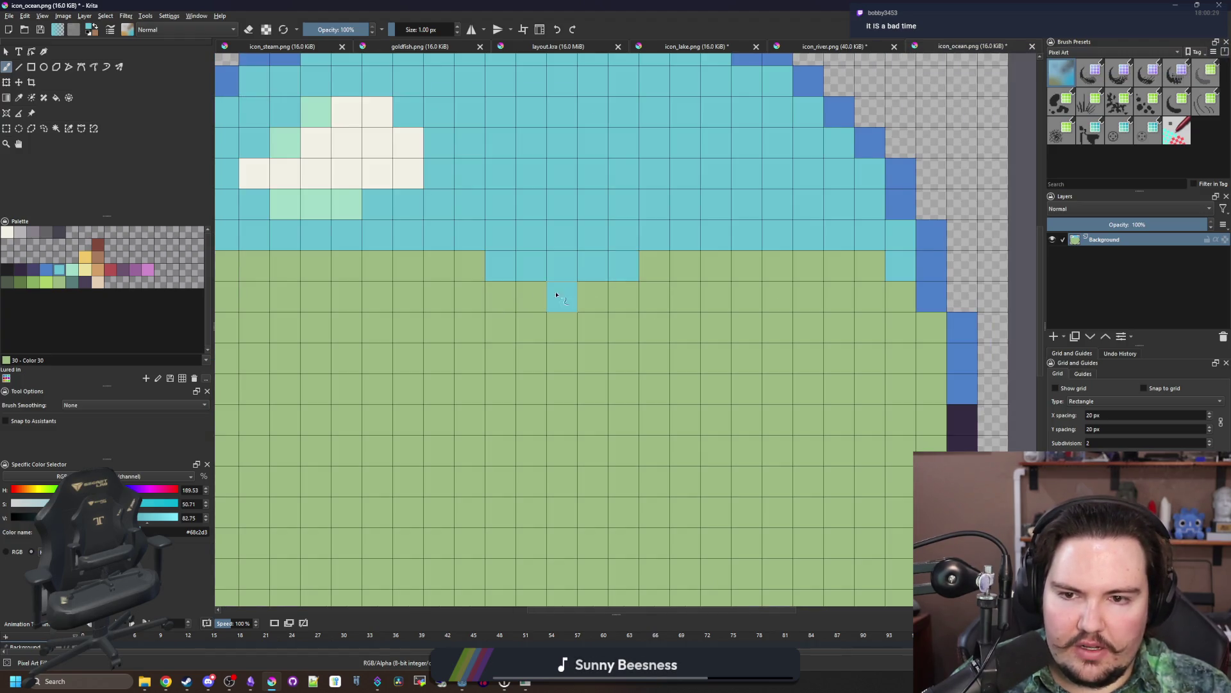
scroll(526, 294, down, 7)
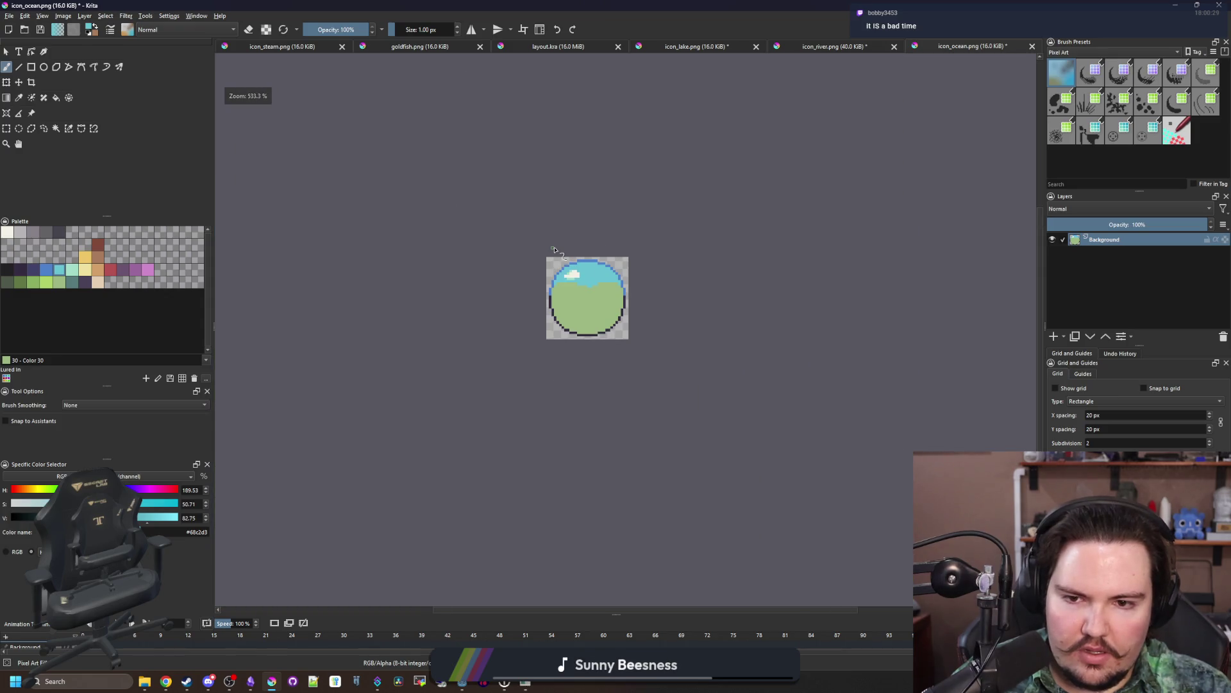
scroll(572, 271, up, 5)
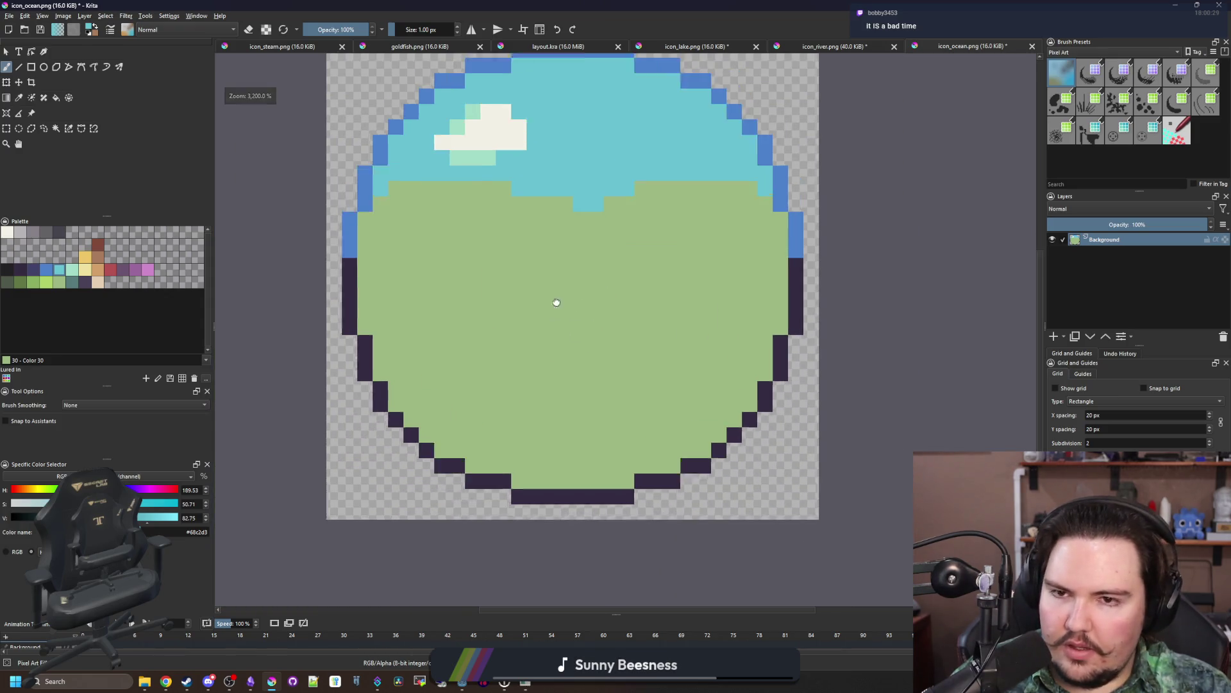
drag(625, 212, 593, 227)
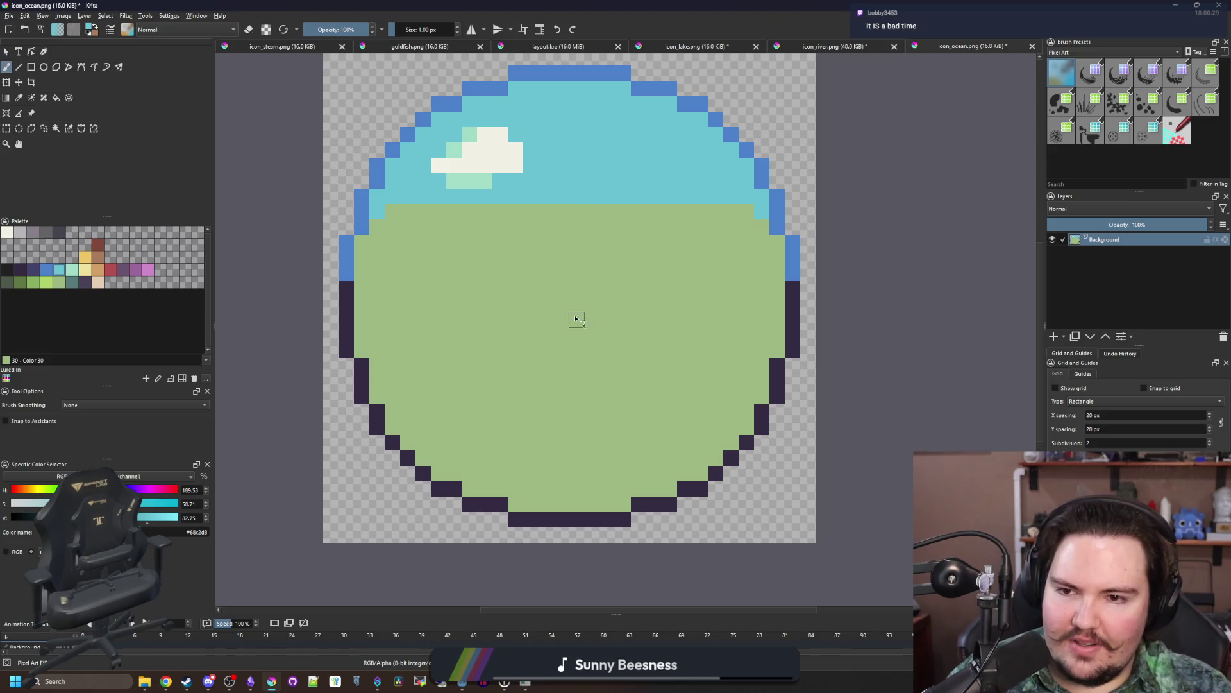
Step: Sample the border blue and draw a filled rectangular pond in the field, then switch to Godot
key(p)
click(440, 99)
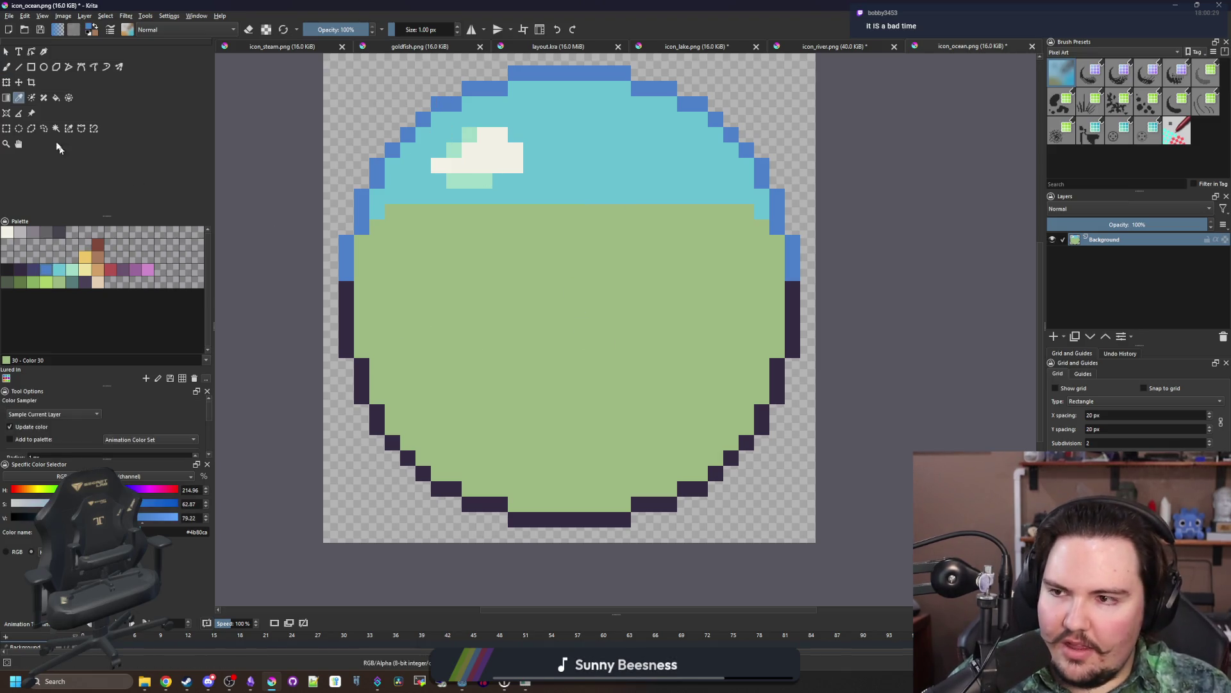
click(30, 67)
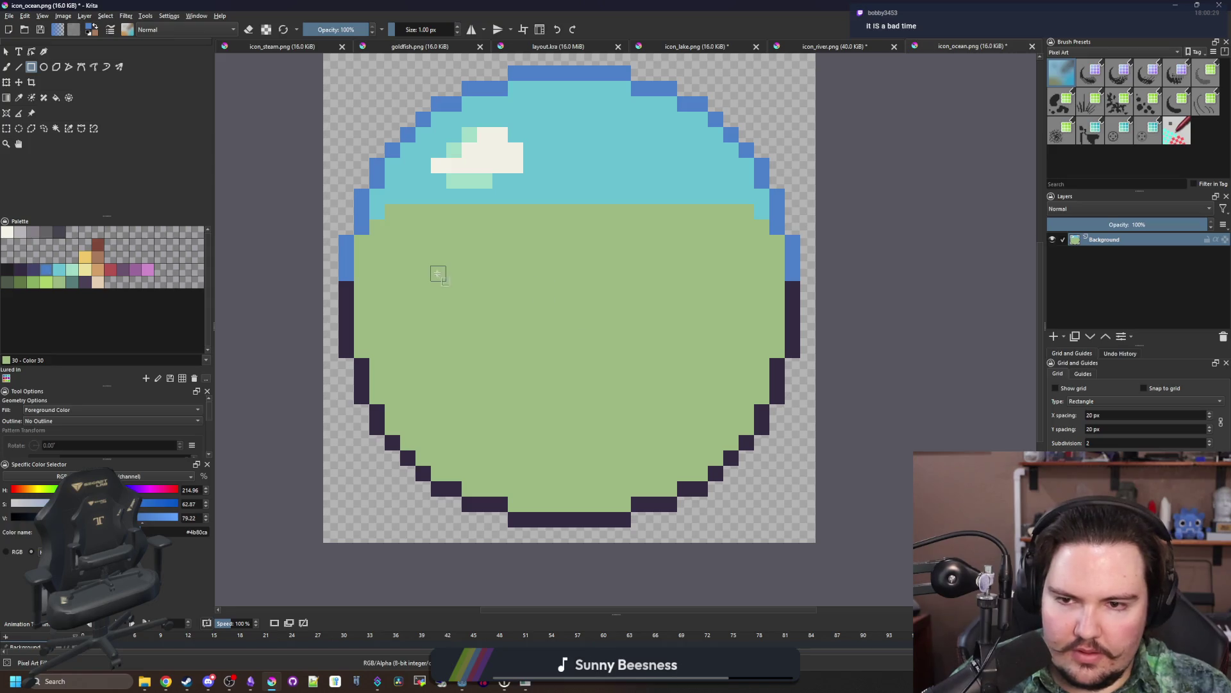
drag(438, 274, 723, 426)
key(b)
drag(683, 256, 526, 257)
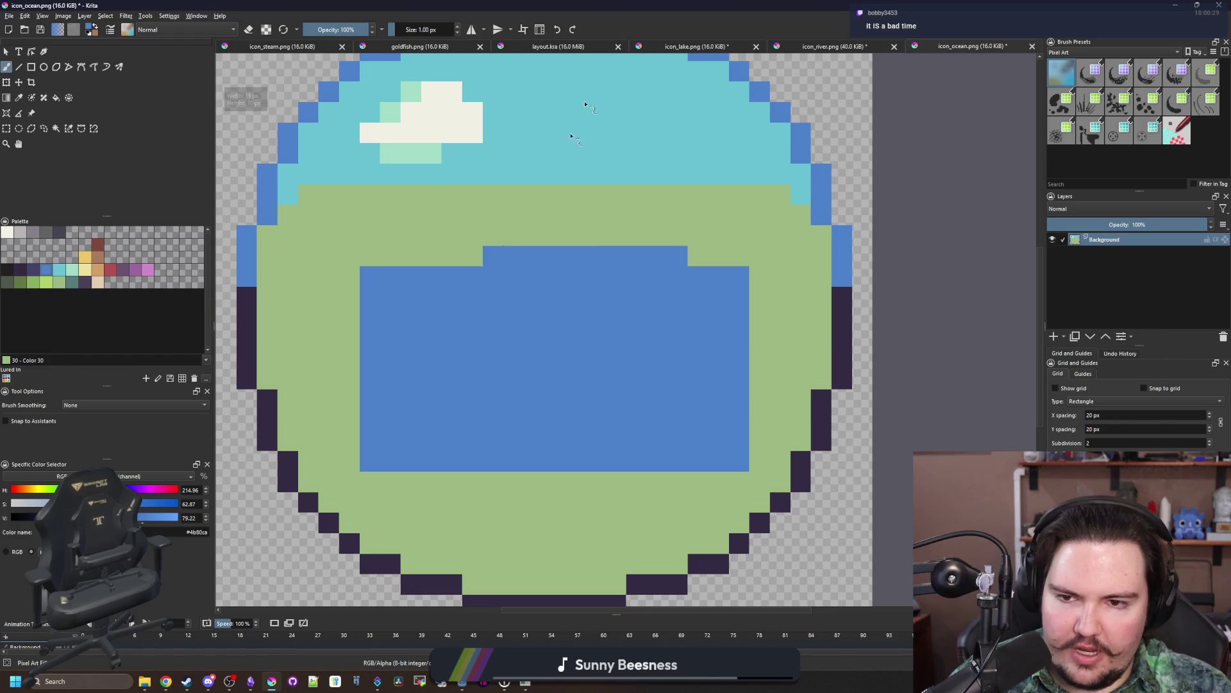
key(super+Down)
key(super+Down)
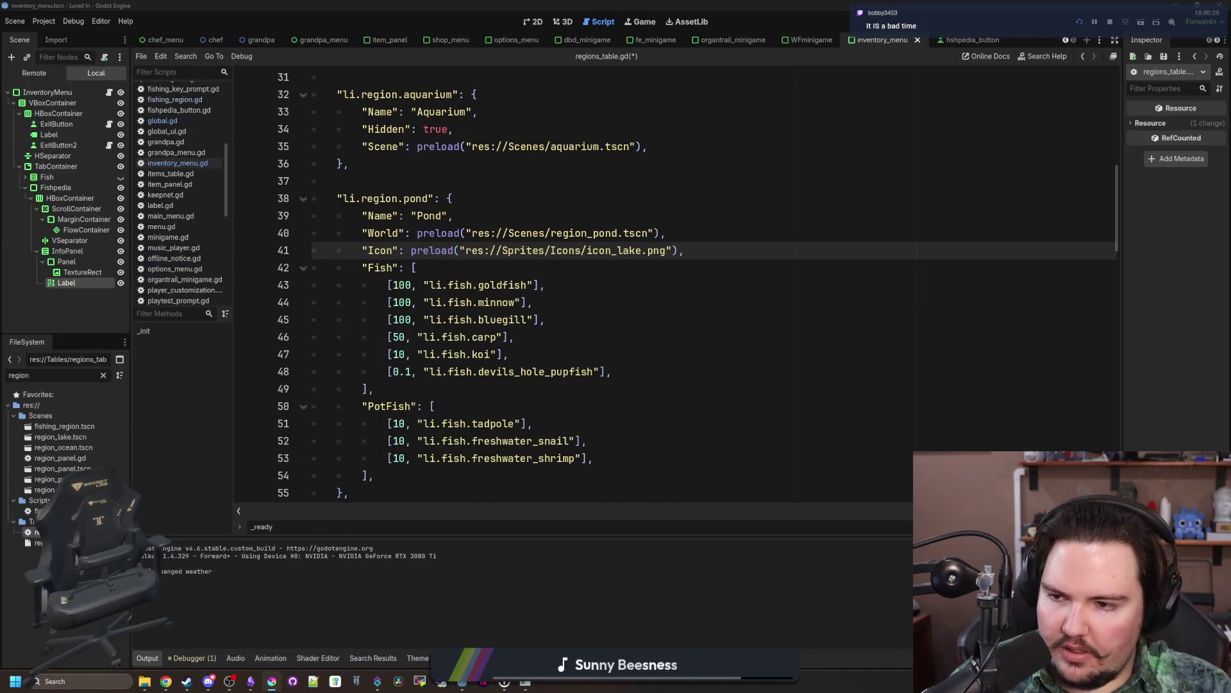
Step: Filter Godot's FileSystem for 'pond' and open region_pond.tscn in the 2D view as reference
text(pond)
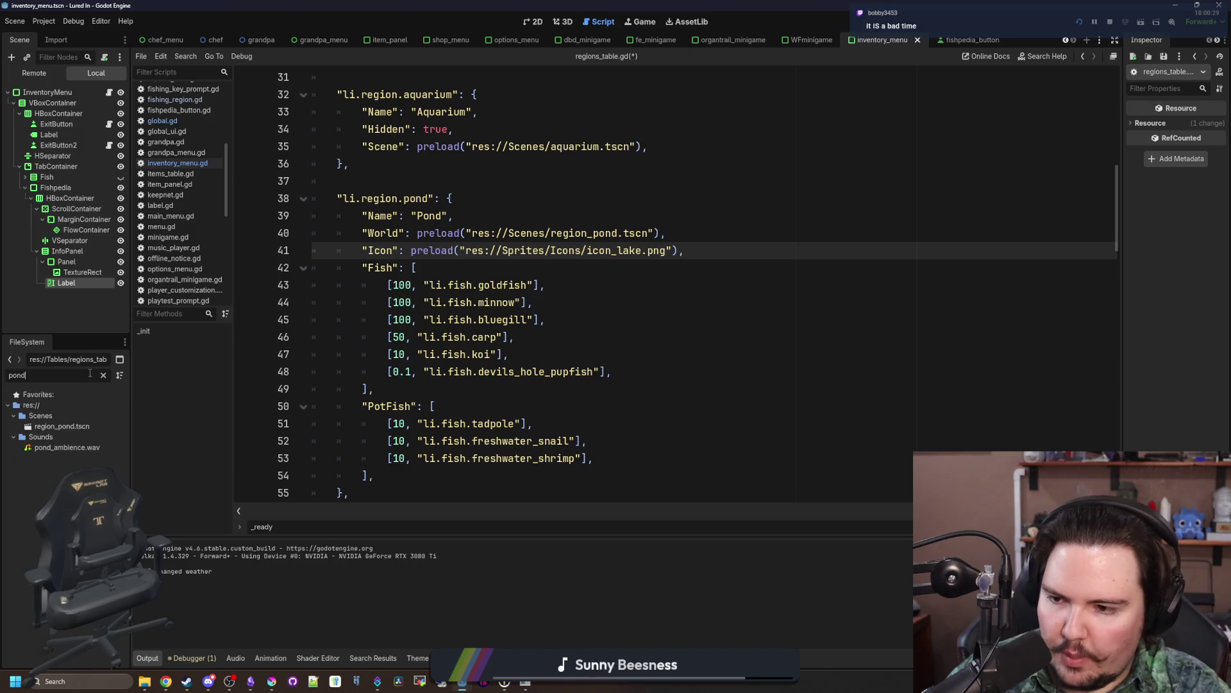
double_click(78, 426)
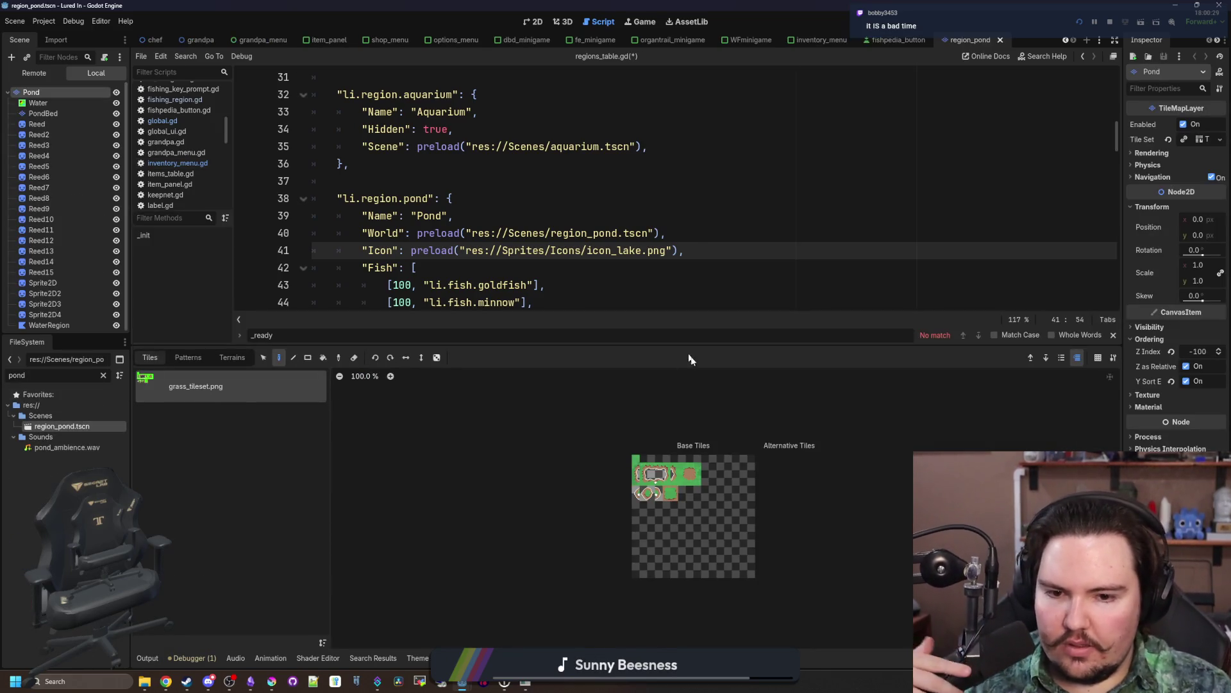
click(533, 21)
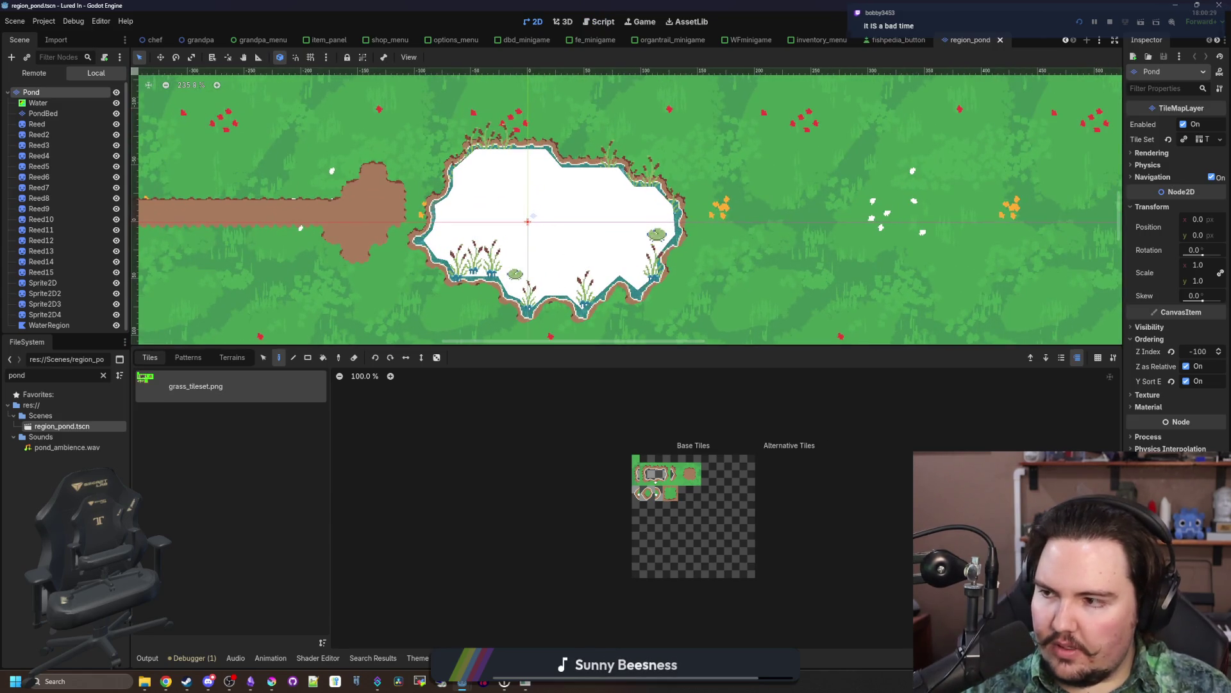
Step: Bring Krita's icon_ocean.png badge drawing back to the front
key(alt+Tab)
scroll(970, 365, down, 3)
scroll(969, 365, up, 3)
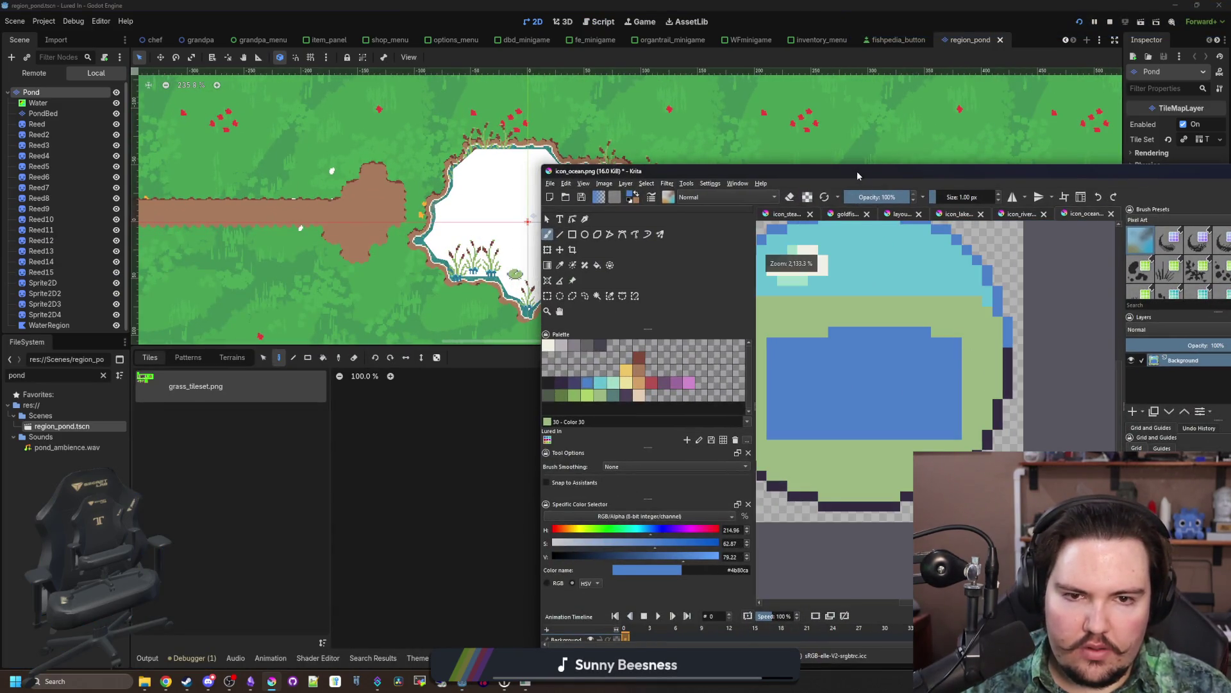
Step: Place the drawing beside the pond scene and add a new blue row along the pond's top
drag(860, 167, 997, 156)
scroll(988, 335, up, 1)
mouse_move(989, 334)
mouse_down()
mouse_move(930, 330)
mouse_move(1014, 316)
mouse_up()
click(1027, 314)
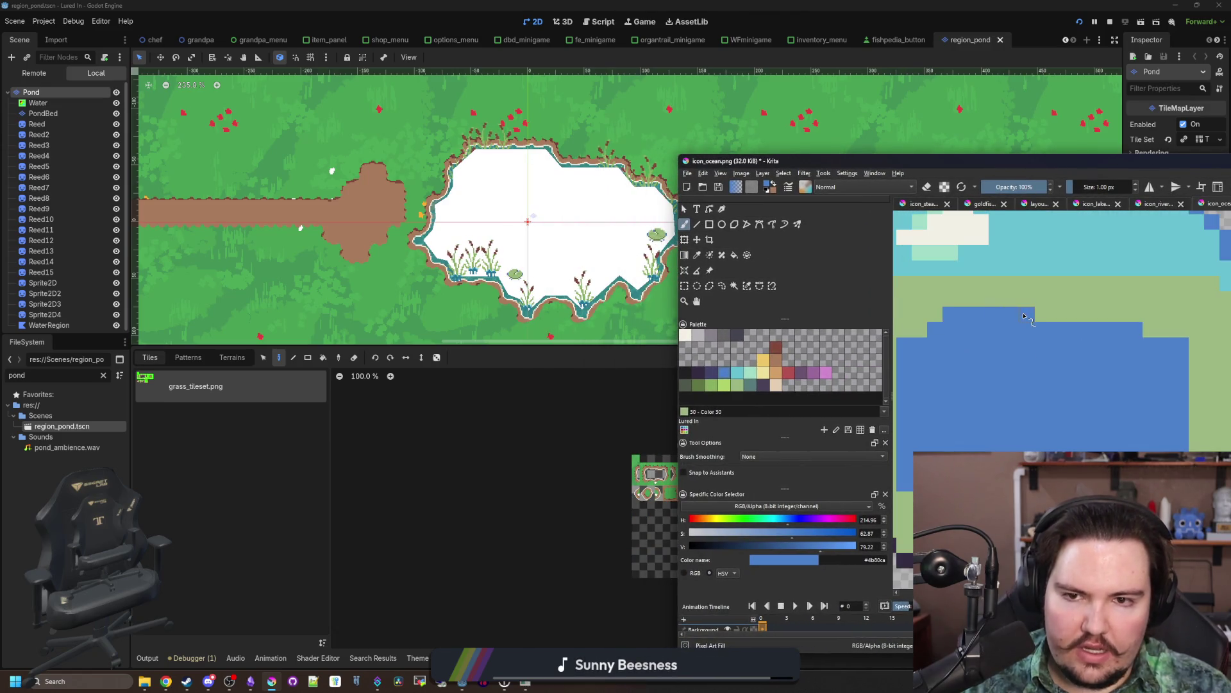
scroll(1057, 322, down, 1)
scroll(1148, 346, up, 1)
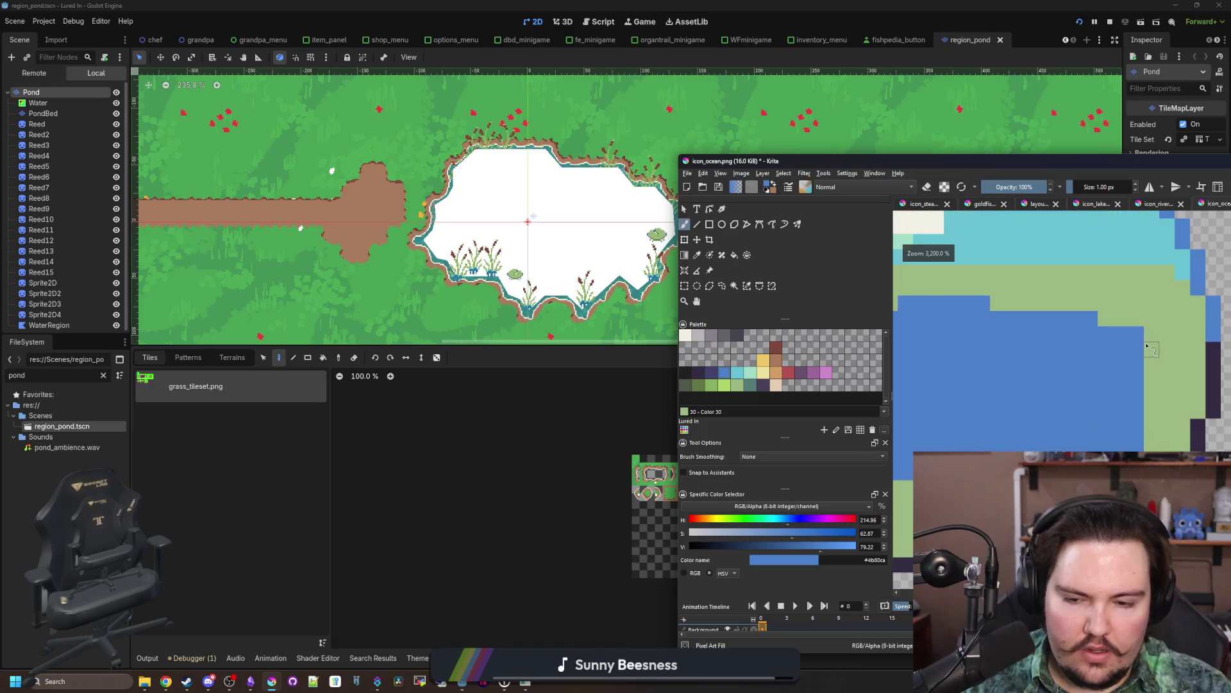
Step: Sample the field green and round off the pond's corner and edge pixels
ctrl+click(1153, 350)
click(1141, 343)
scroll(1060, 435, down, 1)
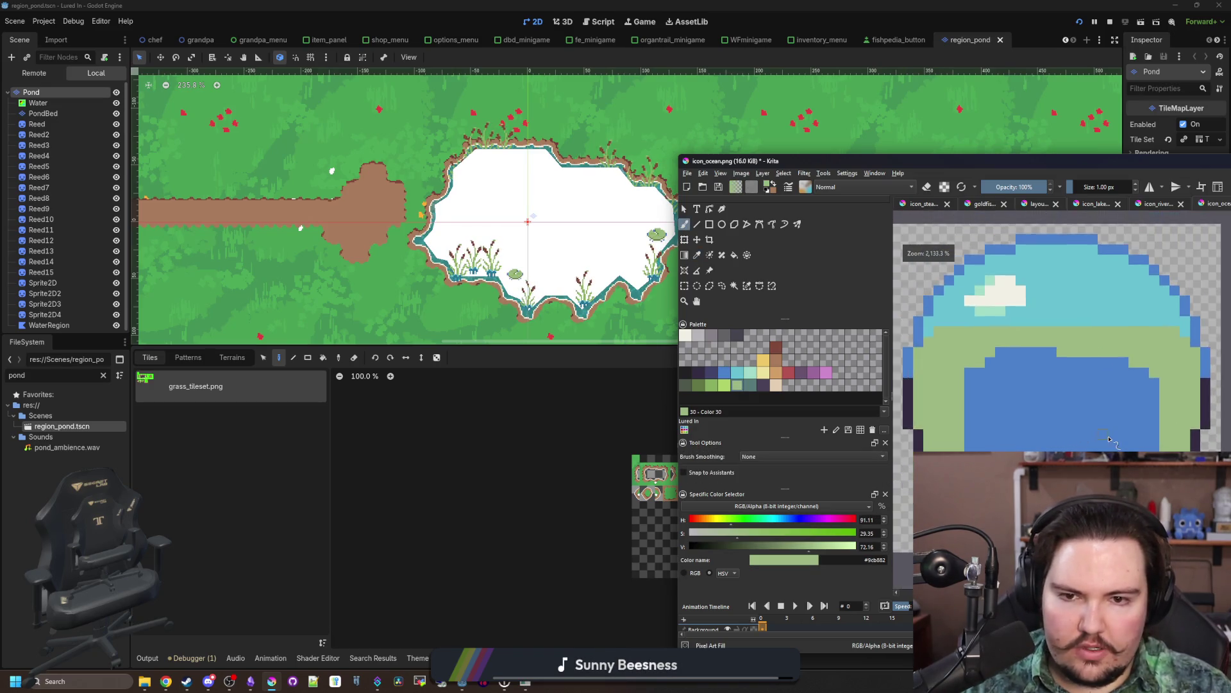
scroll(1164, 436, up, 1)
click(1161, 418)
click(1164, 438)
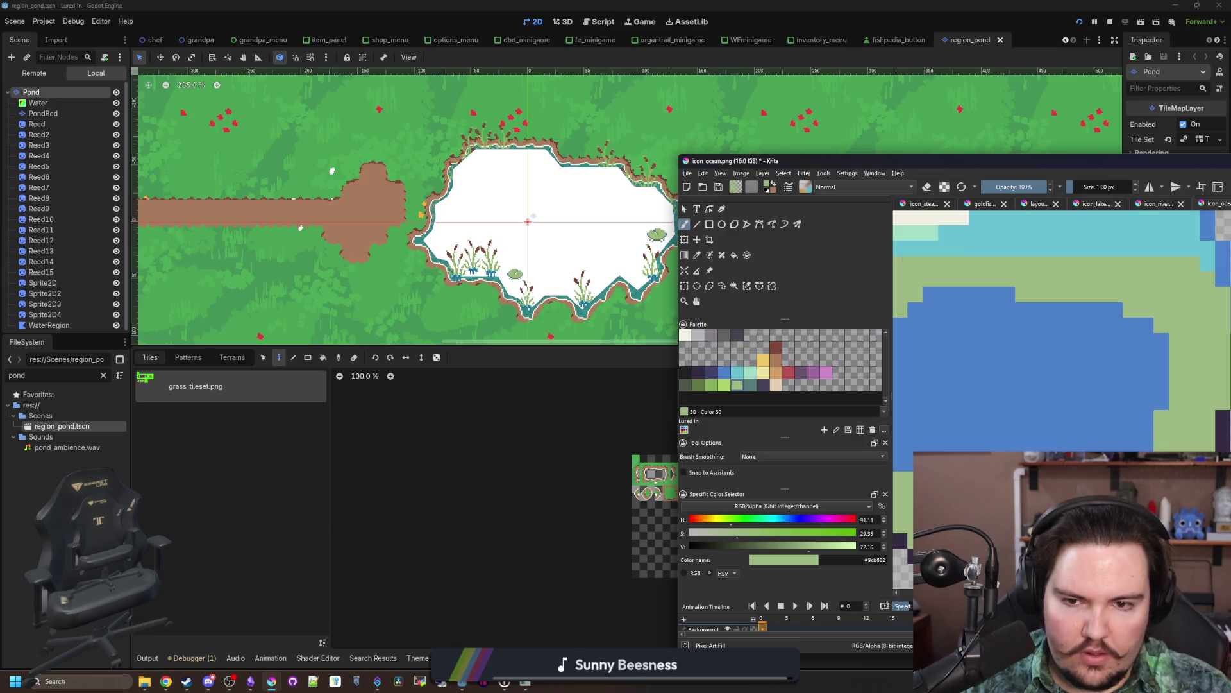
scroll(1090, 385, down, 1)
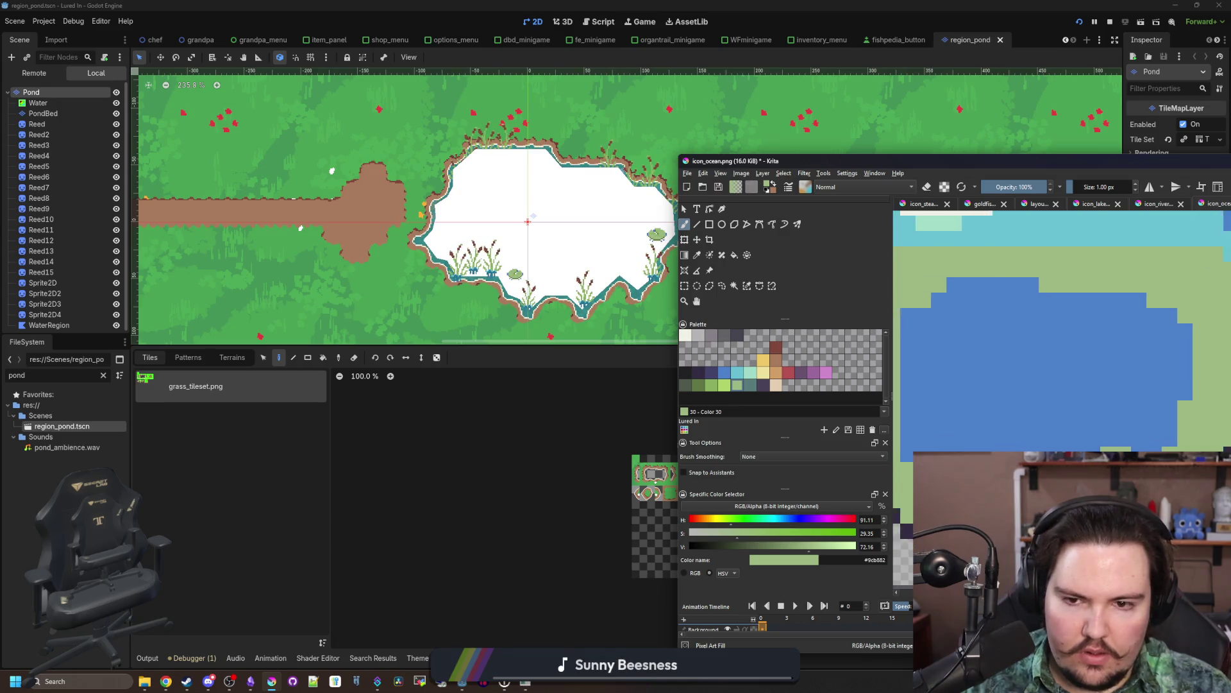
scroll(1090, 385, up, 1)
Step: Trim another pond edge pixel to green and move the drawing window back into place
ctrl+click(1058, 385)
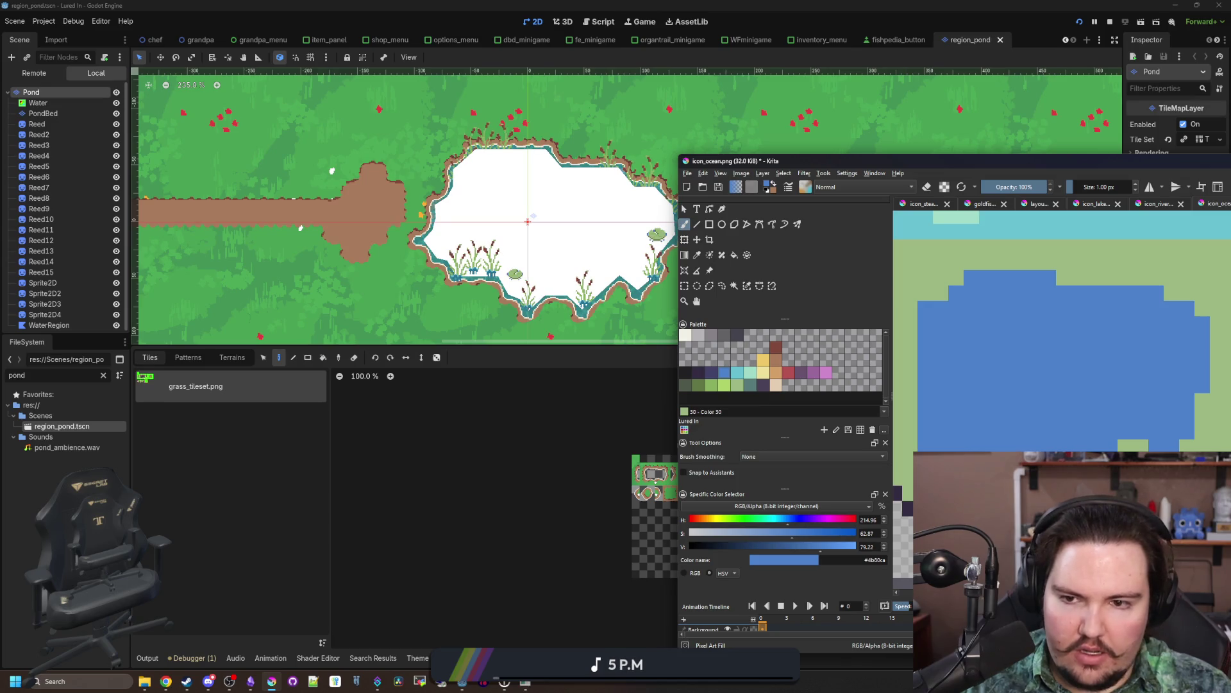
ctrl+click(971, 456)
click(955, 444)
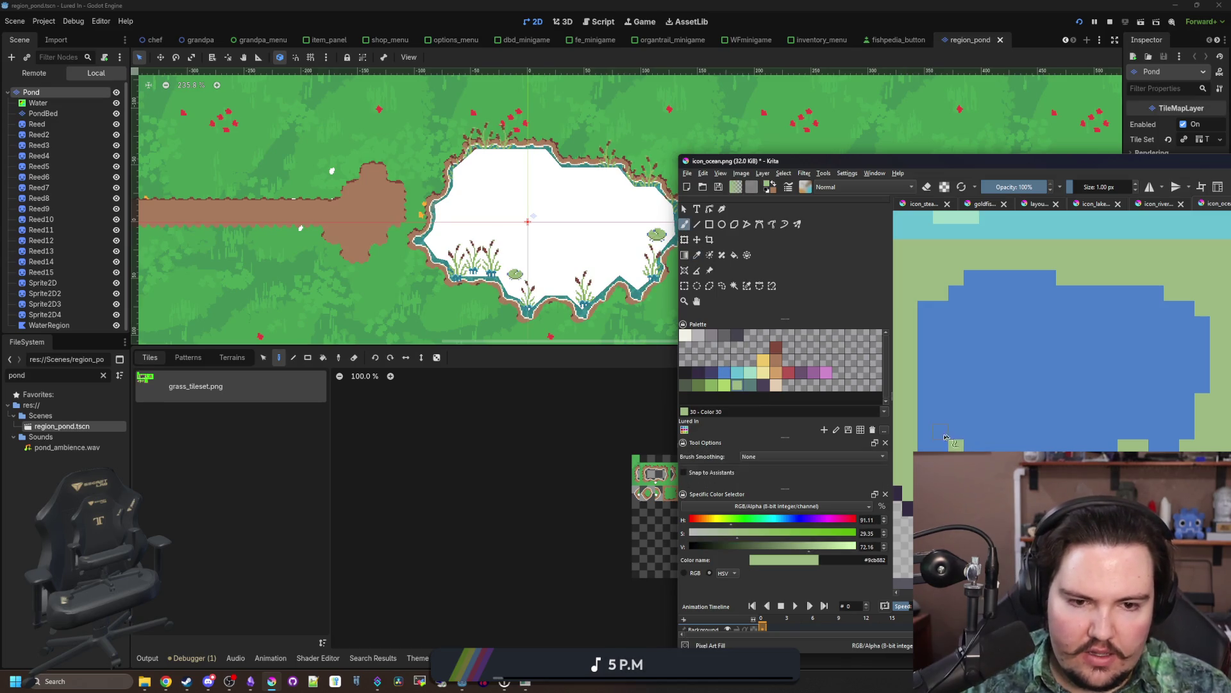
drag(921, 441, 958, 472)
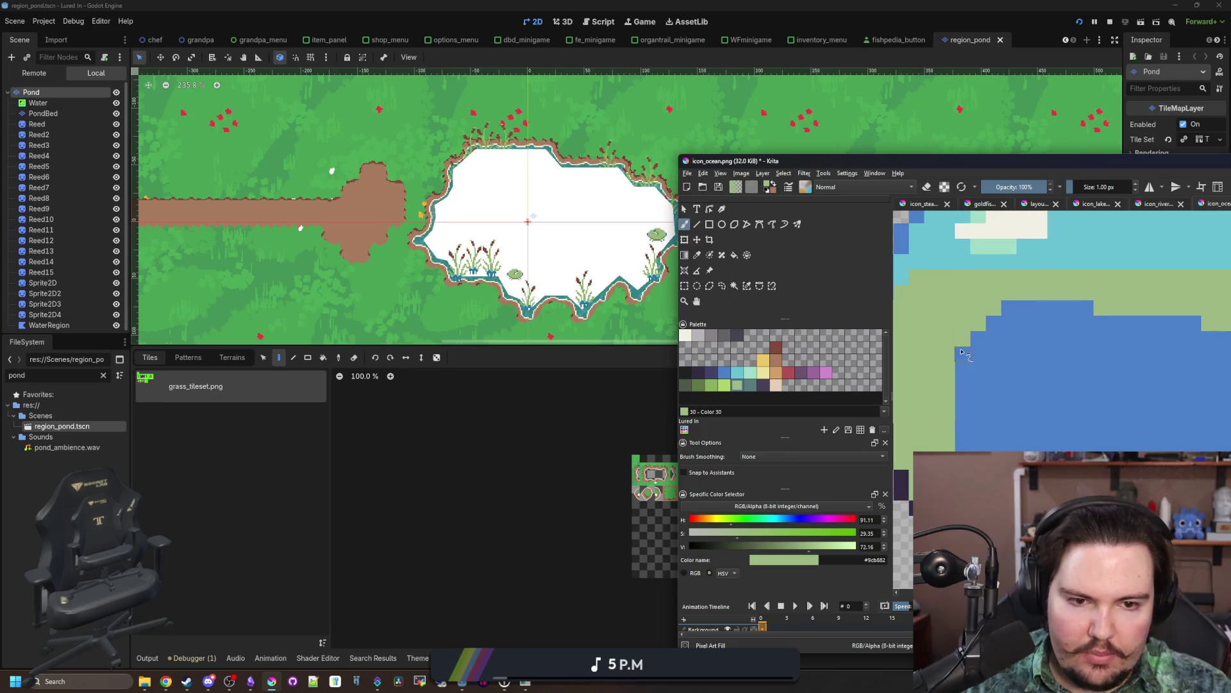
scroll(964, 447, down, 3)
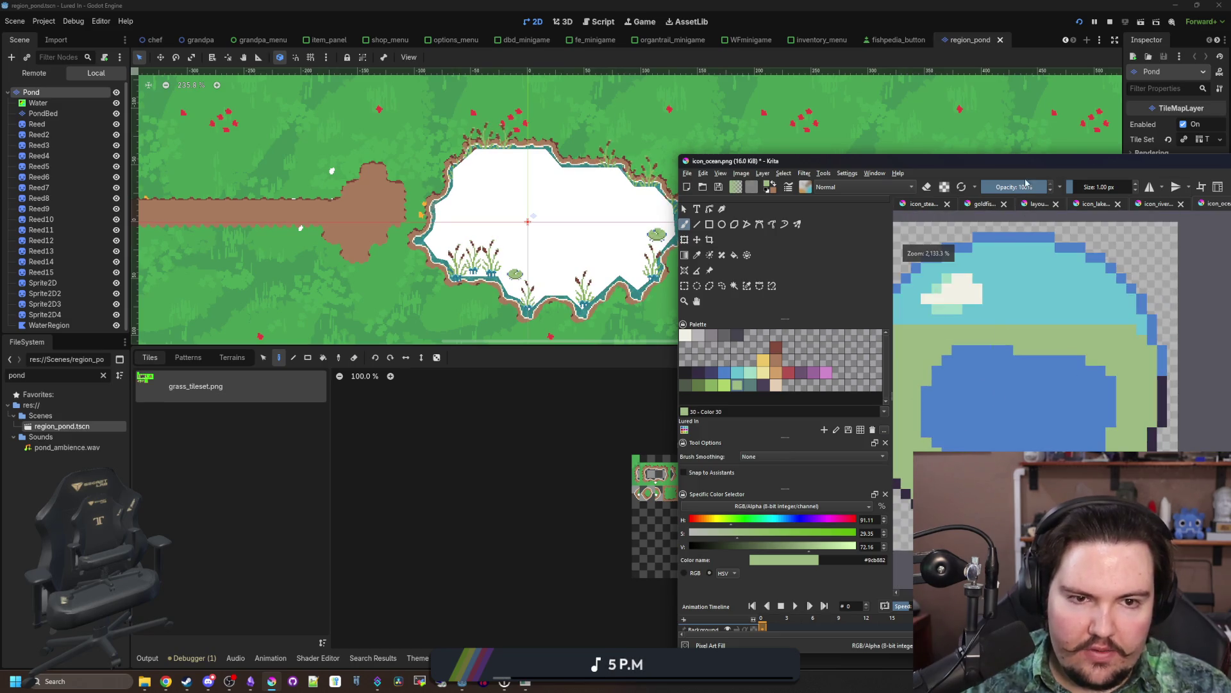
mouse_move(1017, 160)
mouse_down()
mouse_move(763, 62)
mouse_move(764, 3)
mouse_up()
Step: Paint three light-green lily pads: lower left, near the top, and on the right
scroll(588, 350, down, 4)
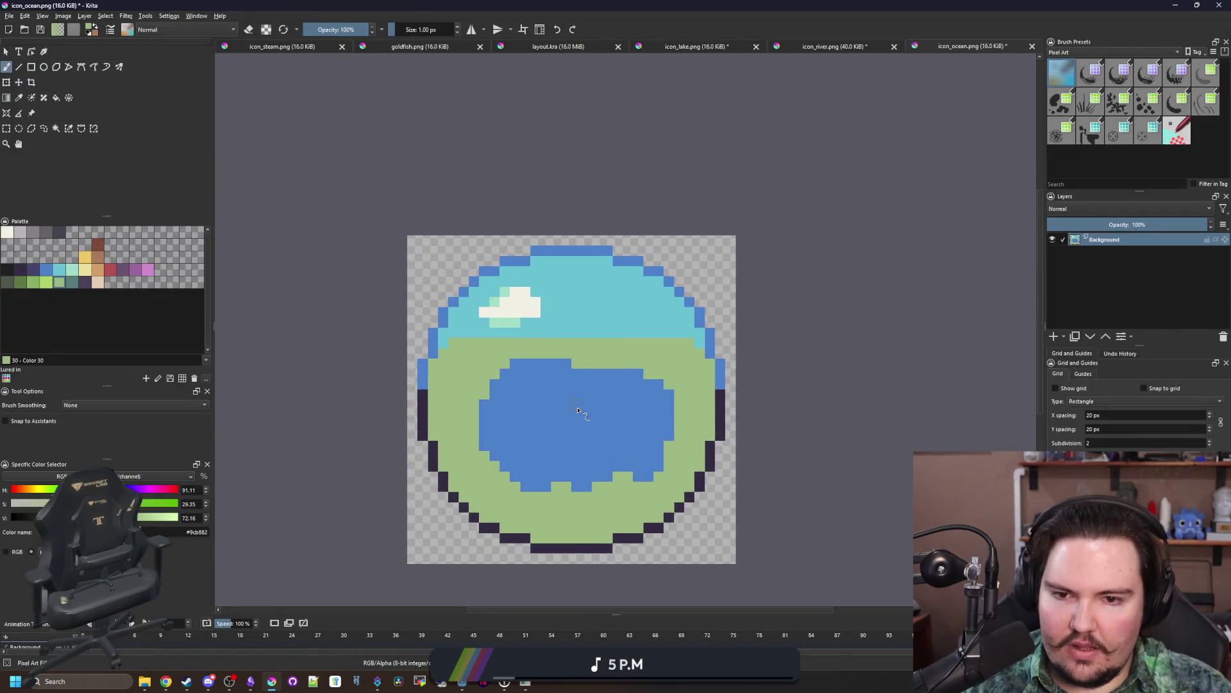
scroll(588, 350, up, 6)
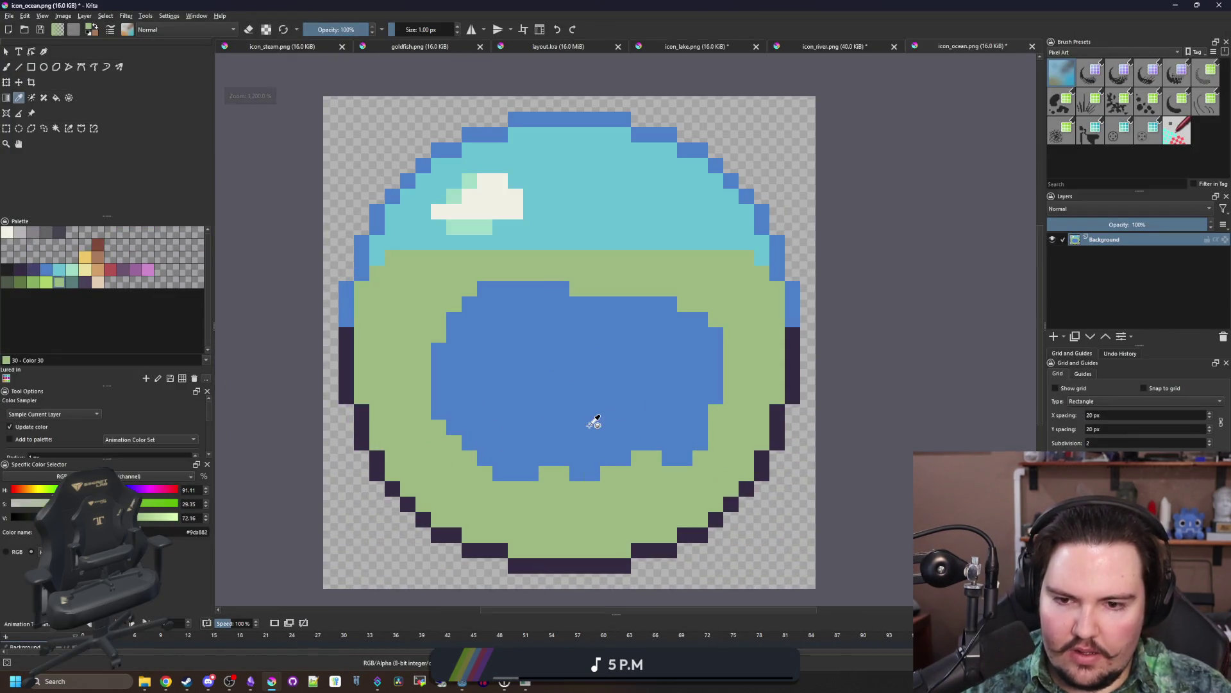
scroll(577, 462, up, 2)
scroll(564, 468, down, 3)
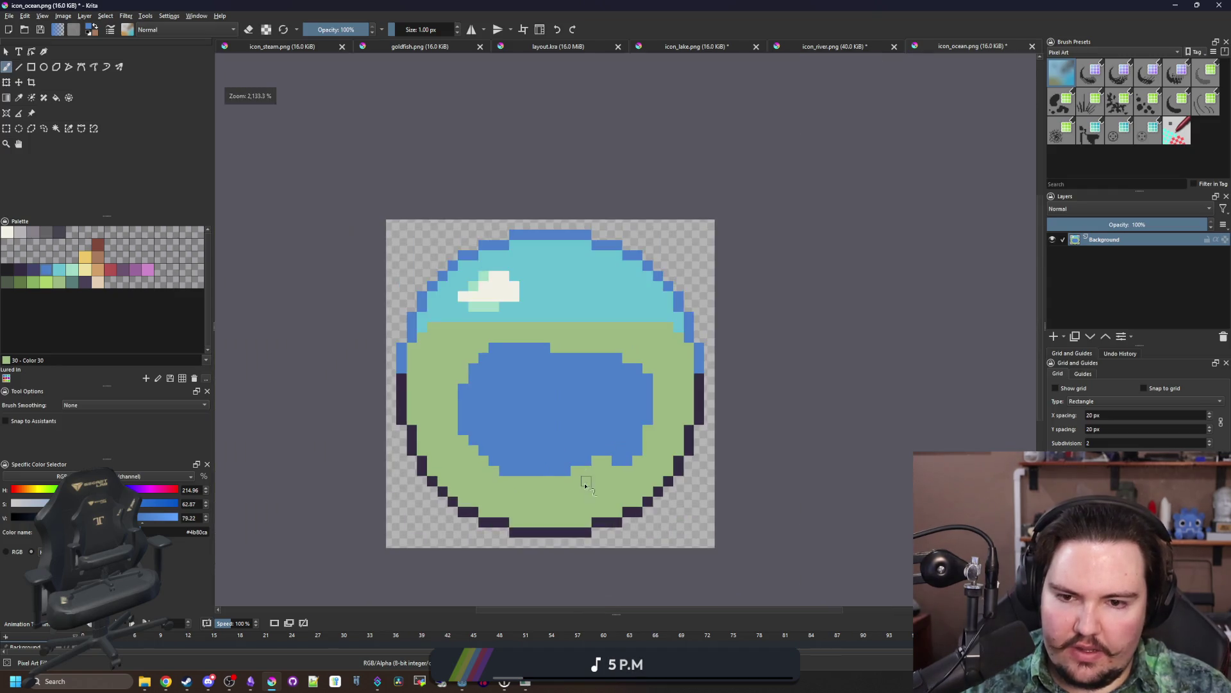
scroll(577, 474, up, 2)
scroll(559, 398, up, 1)
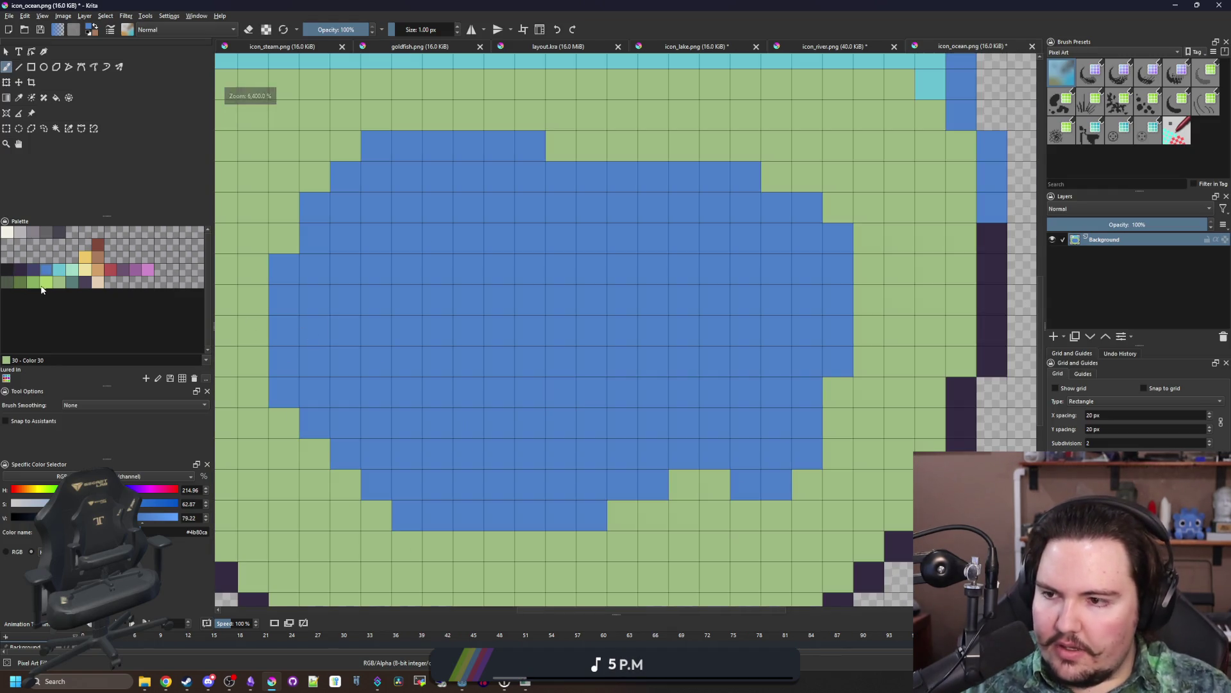
drag(375, 391, 407, 361)
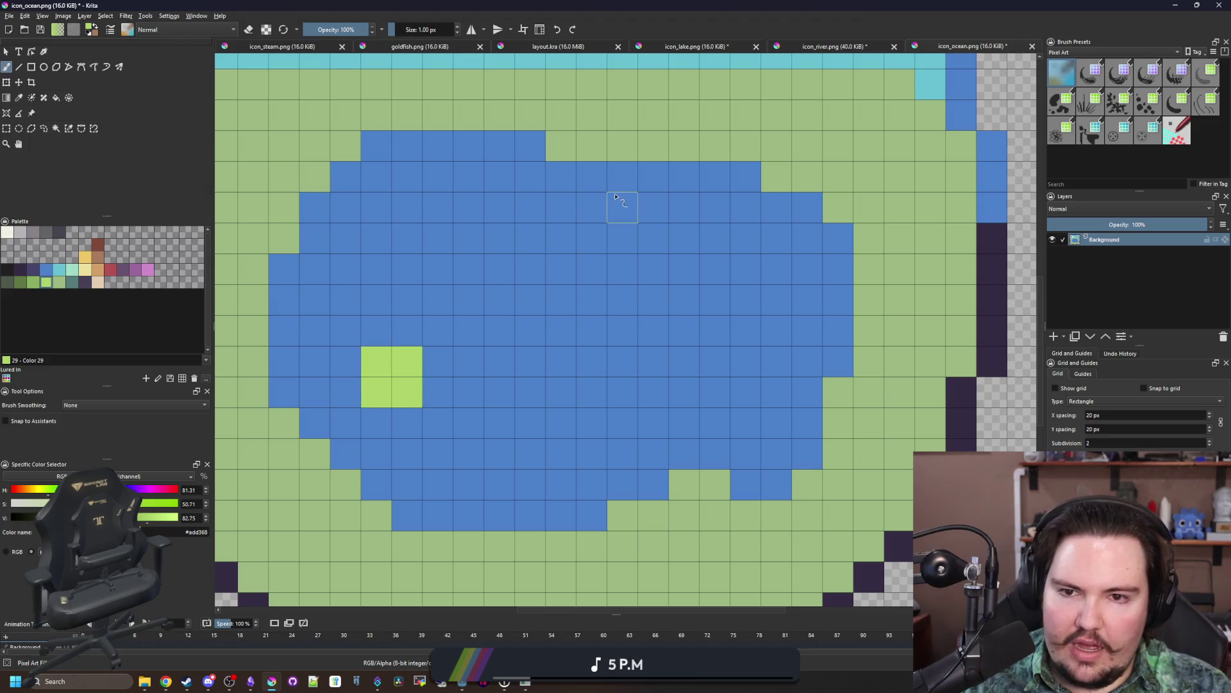
mouse_move(622, 201)
mouse_down()
mouse_move(652, 207)
mouse_move(648, 237)
mouse_up()
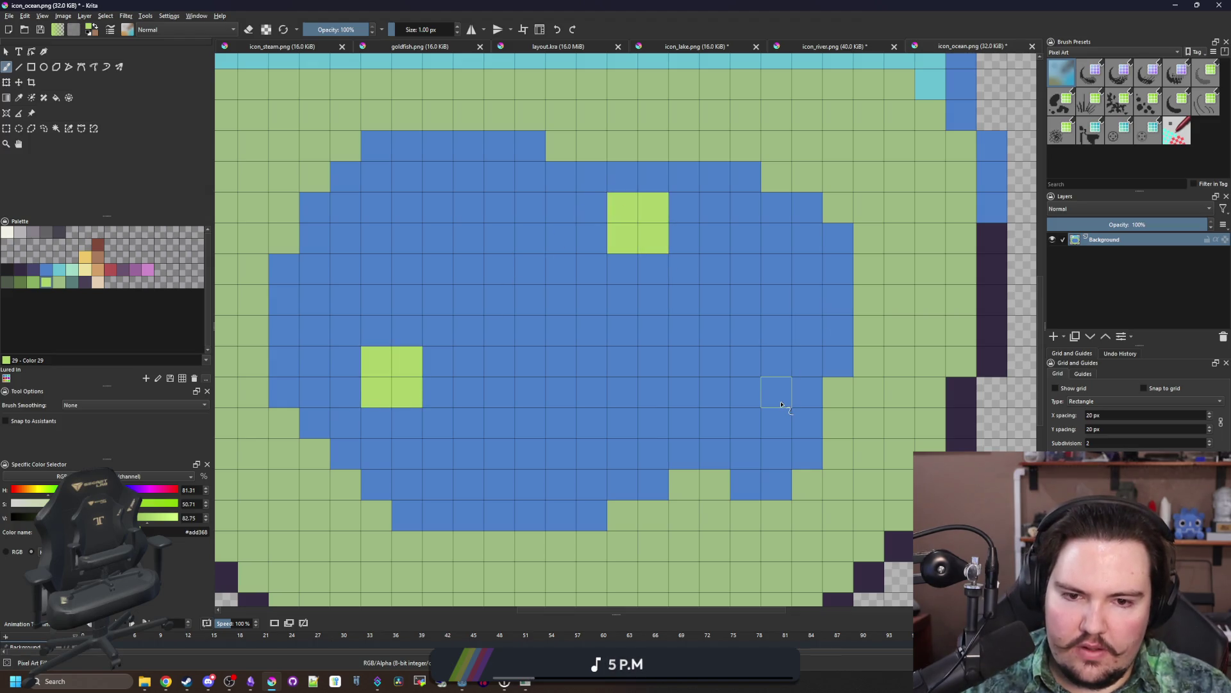
drag(781, 405, 744, 423)
Step: Restore the window to full size and outline the pond's top shore in off-white
scroll(744, 423, down, 5)
key(super+Down)
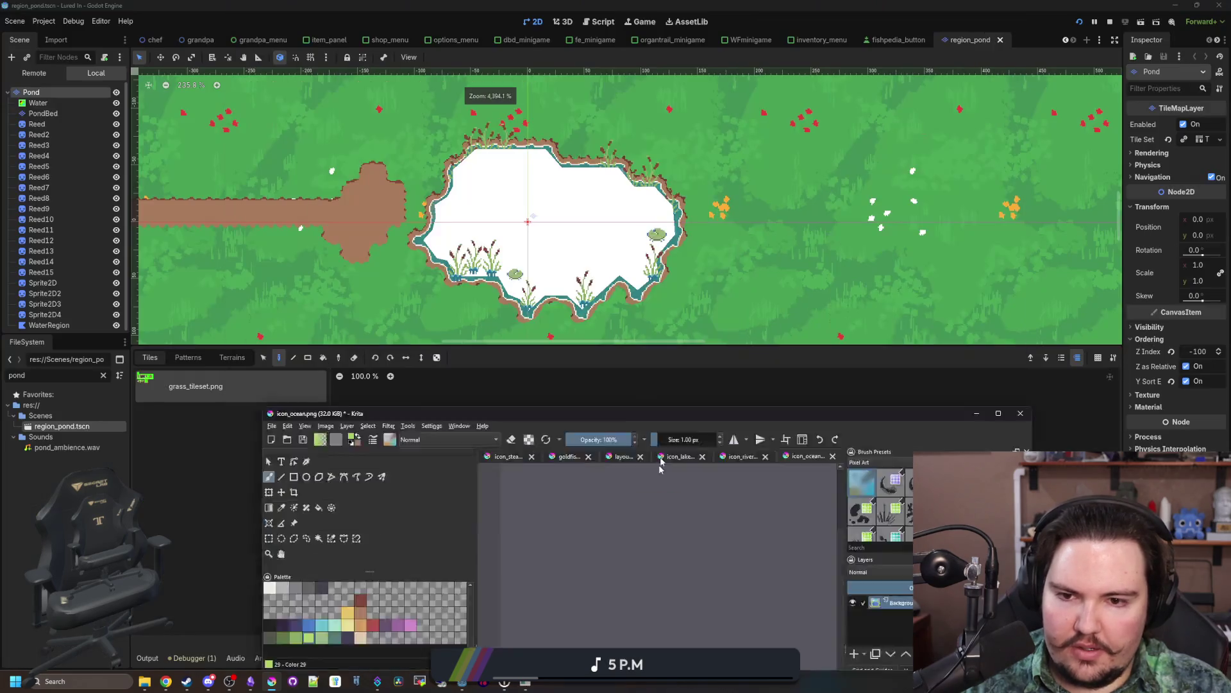
scroll(660, 513, up, 5)
key(super+Up)
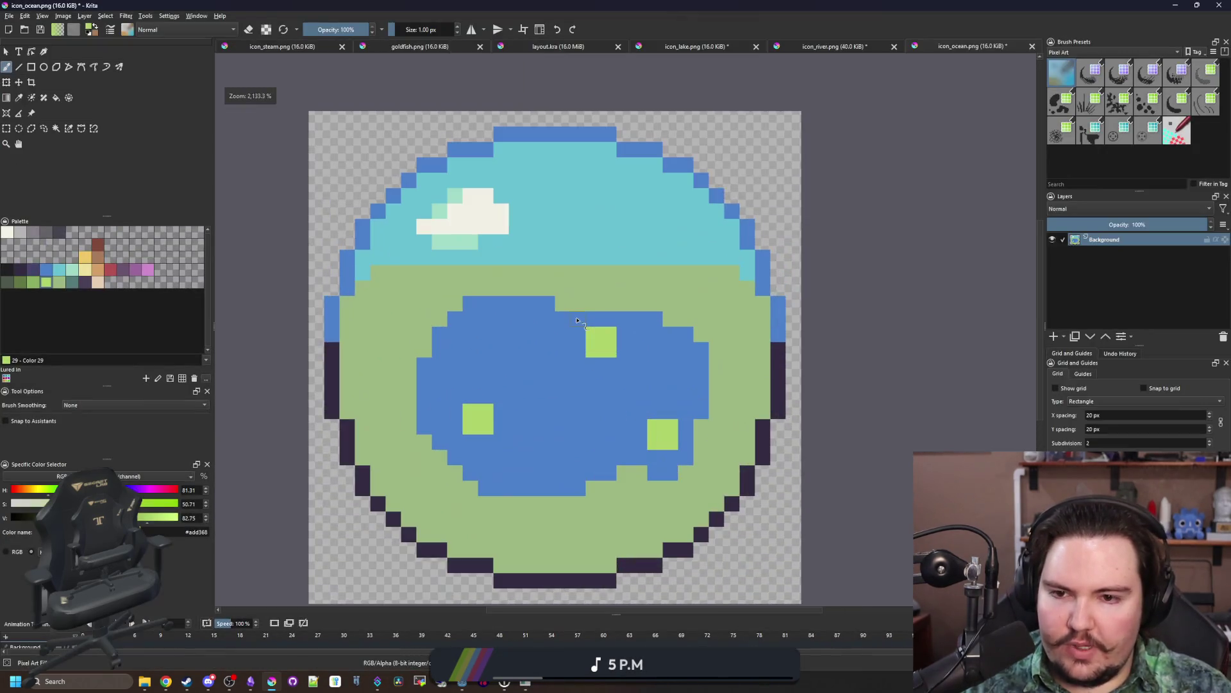
scroll(503, 387, up, 2)
click(7, 233)
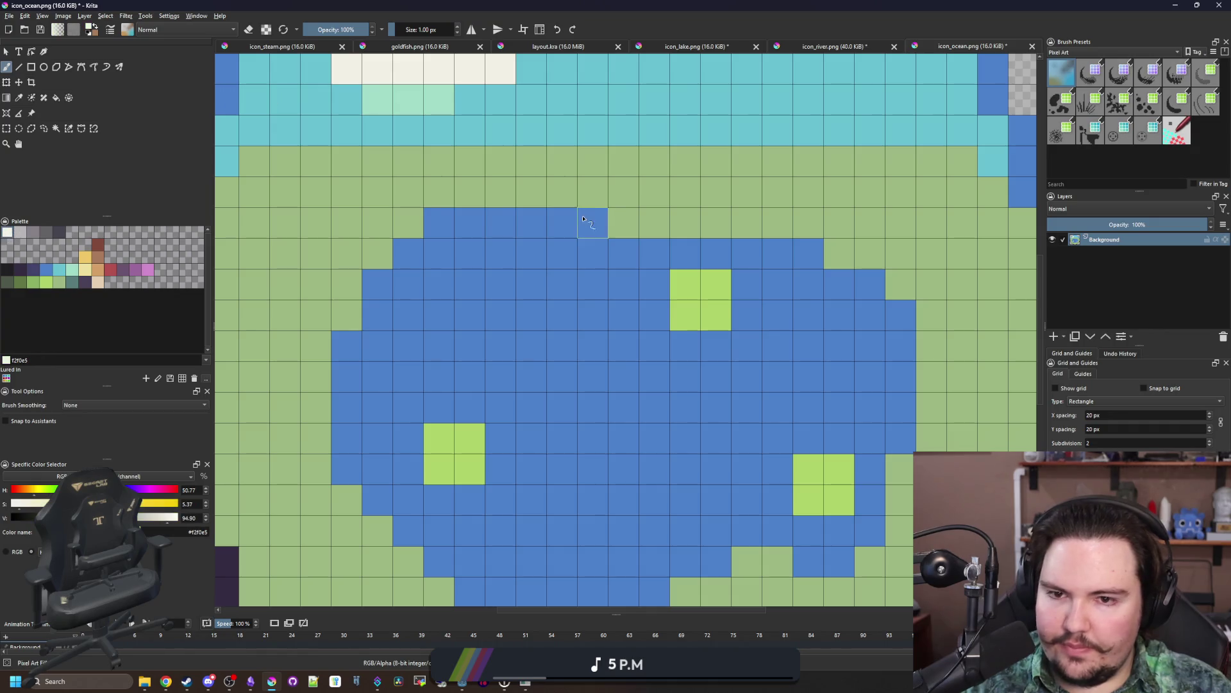
mouse_move(597, 218)
mouse_down()
mouse_move(417, 251)
mouse_move(377, 283)
mouse_up()
mouse_move(619, 254)
mouse_down()
mouse_move(809, 254)
mouse_move(900, 315)
mouse_up()
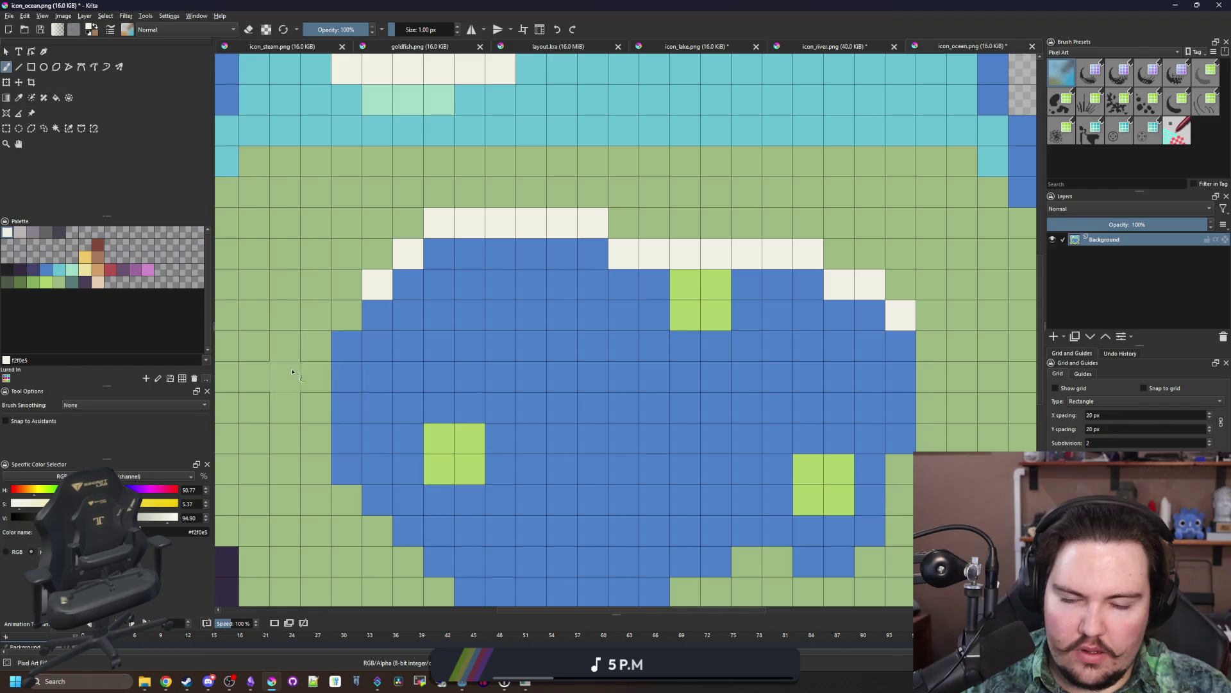
click(358, 334)
Step: Add off-white highlight cells beneath each of the three lily pads
scroll(462, 435, down, 5)
scroll(462, 435, up, 5)
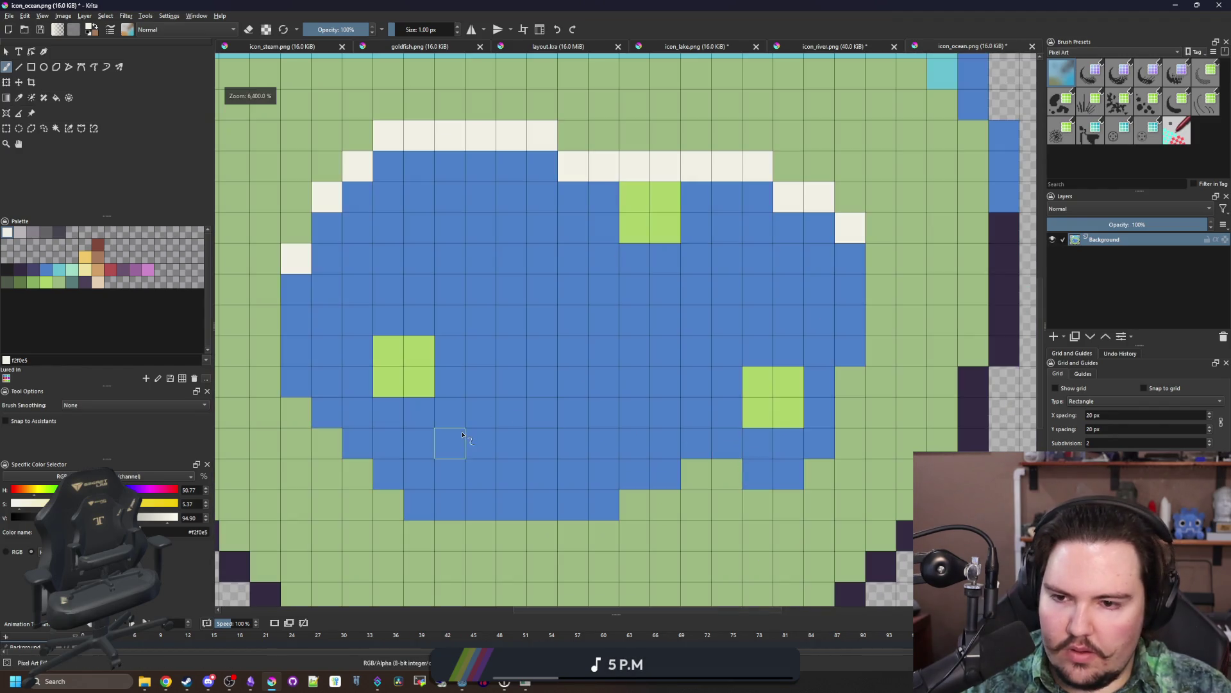
click(450, 381)
drag(420, 411, 389, 412)
drag(635, 258, 665, 257)
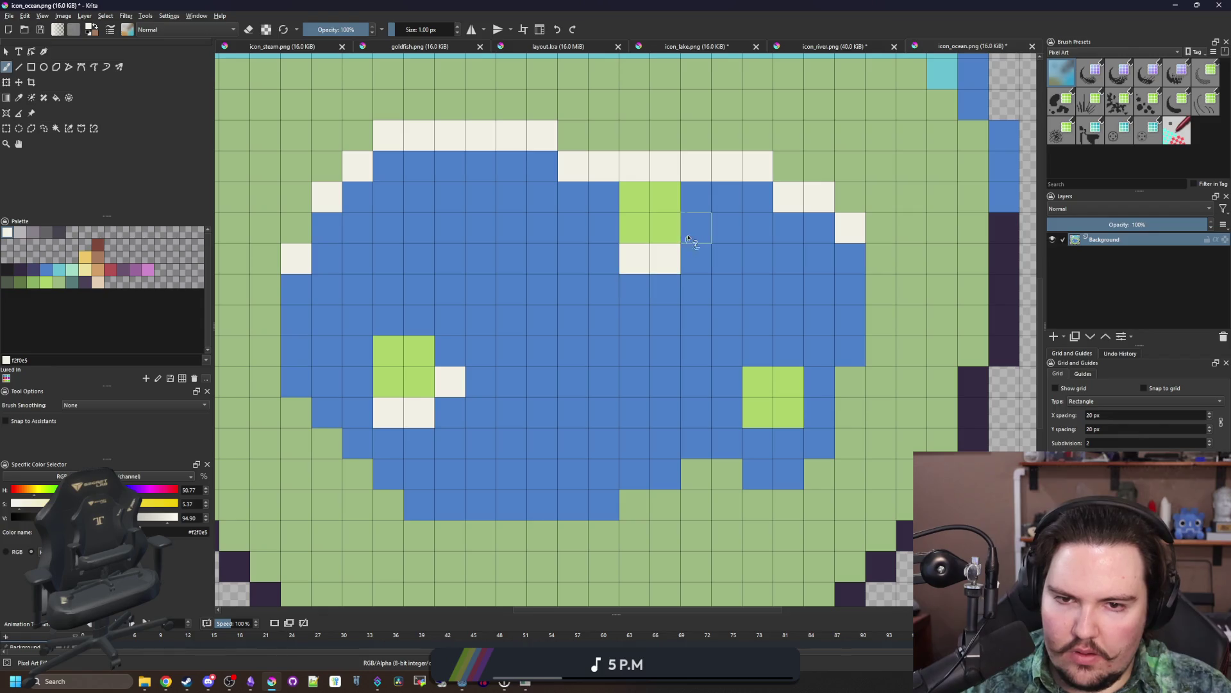
drag(789, 443, 756, 443)
Step: Paint five dark teal reed stems around the pond's left, top and right edges
scroll(571, 354, down, 6)
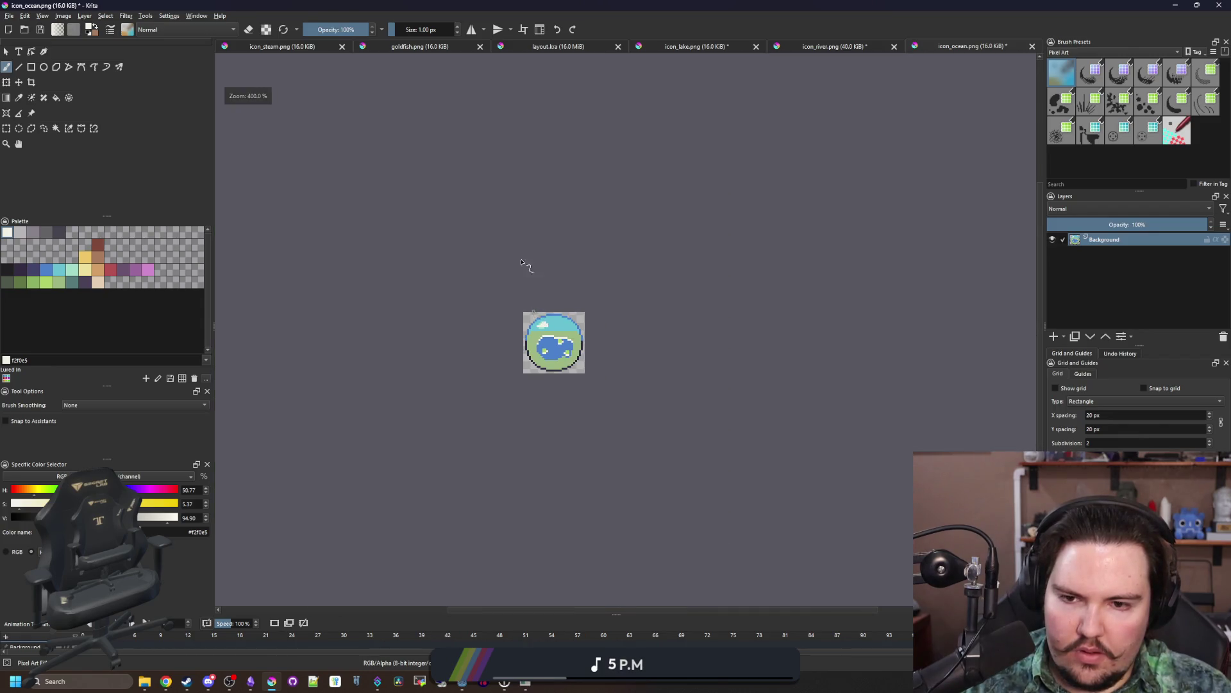
scroll(565, 359, up, 6)
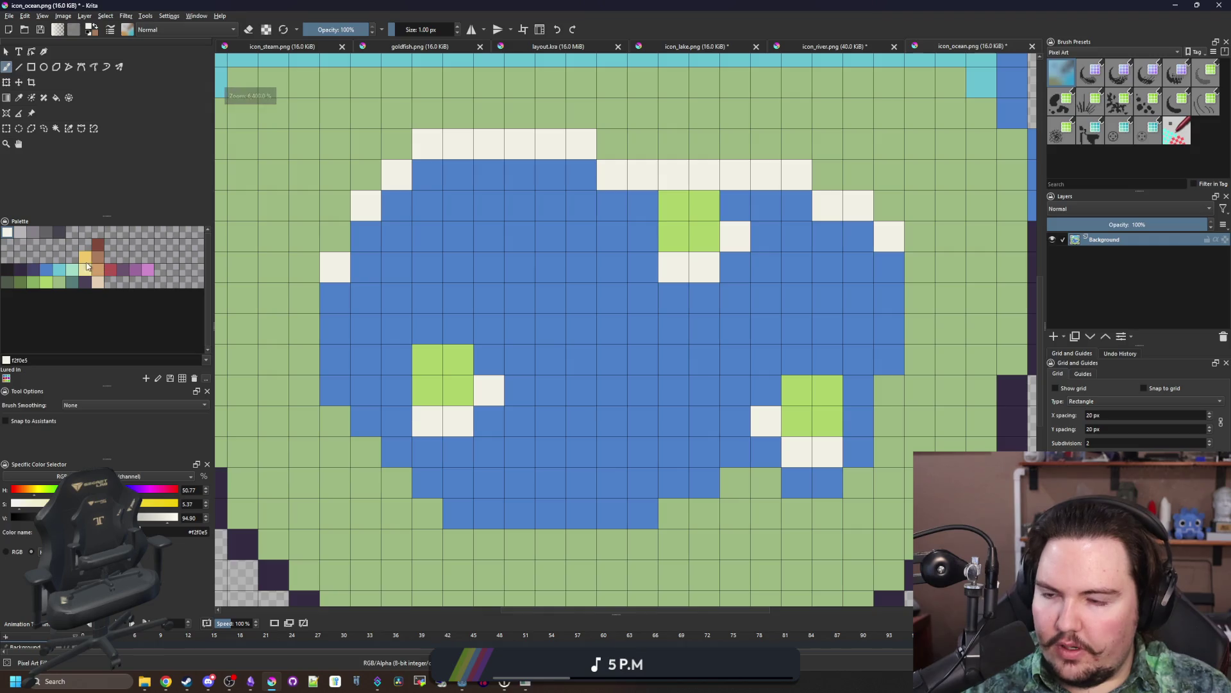
click(73, 283)
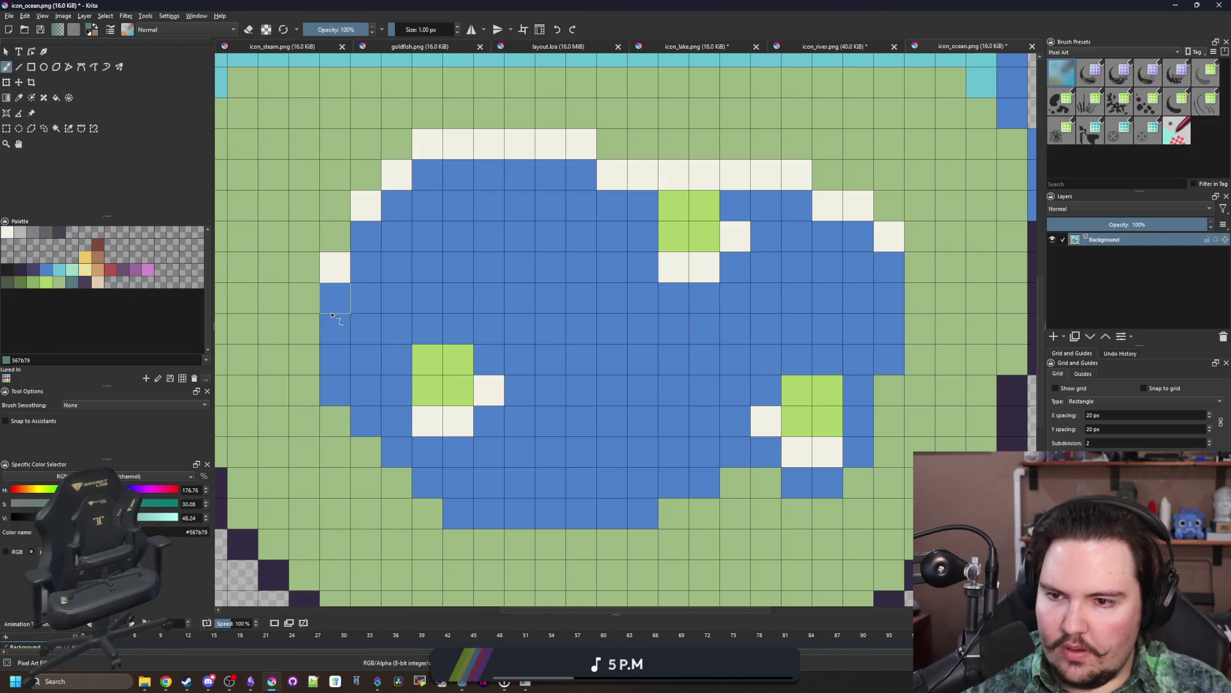
drag(332, 314, 335, 199)
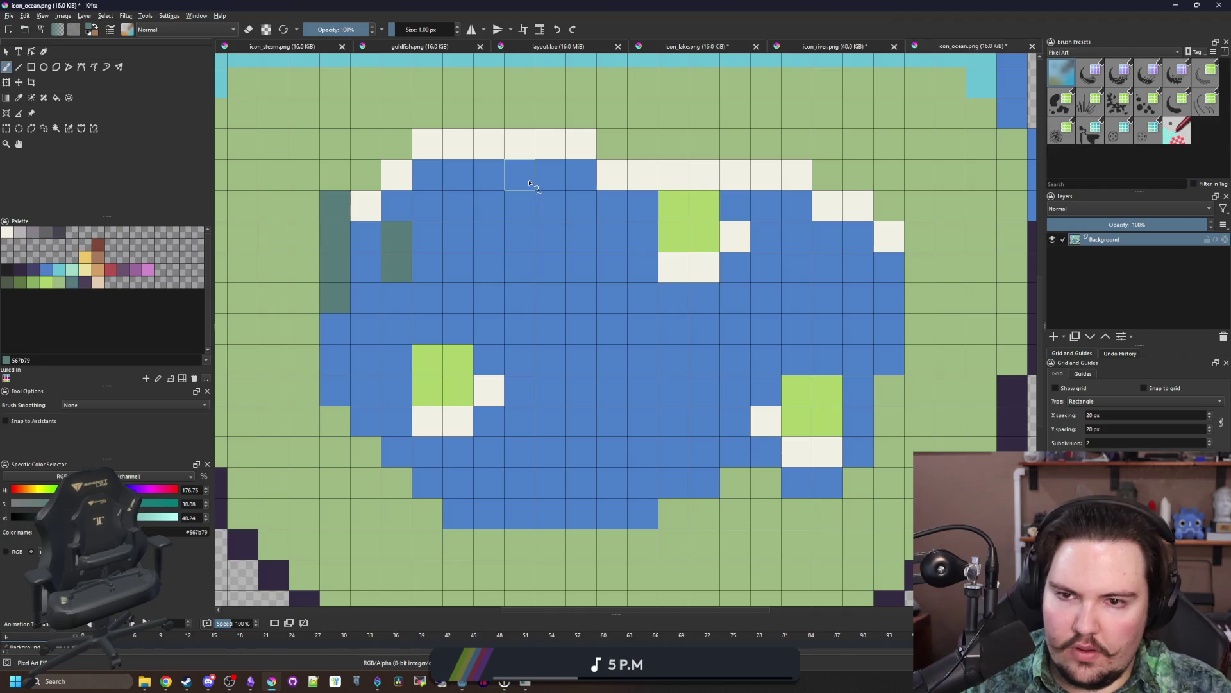
drag(529, 184, 525, 95)
drag(577, 181, 579, 145)
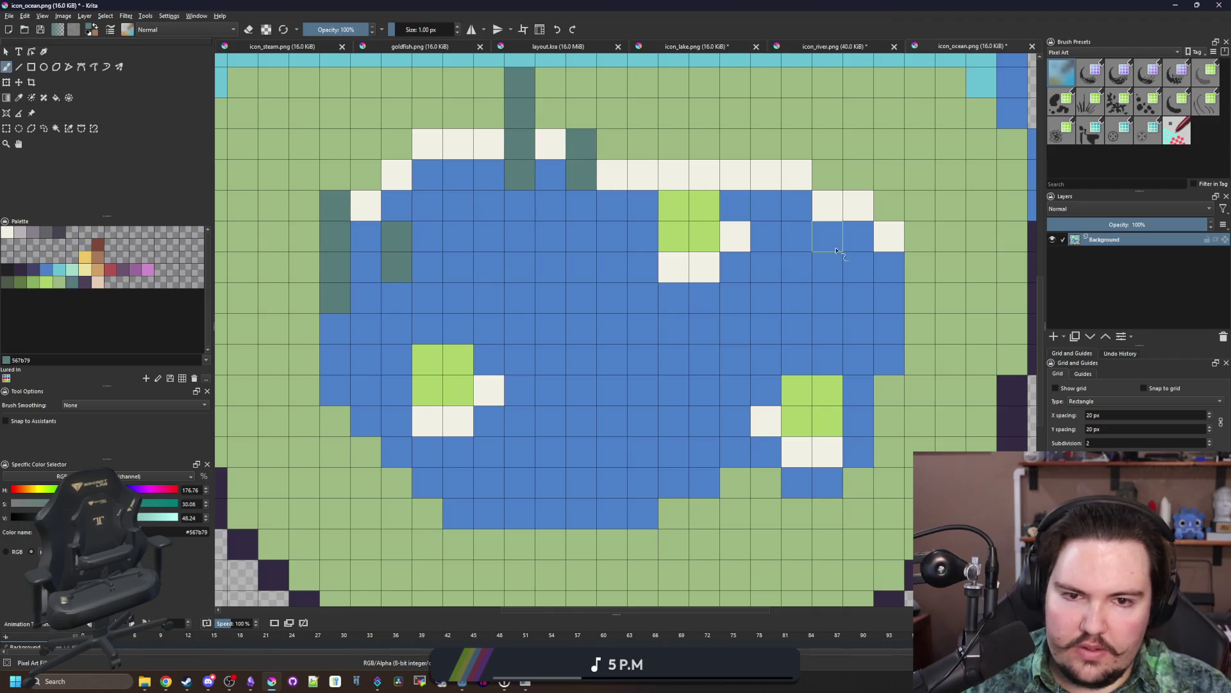
drag(836, 251, 833, 173)
drag(885, 247, 888, 204)
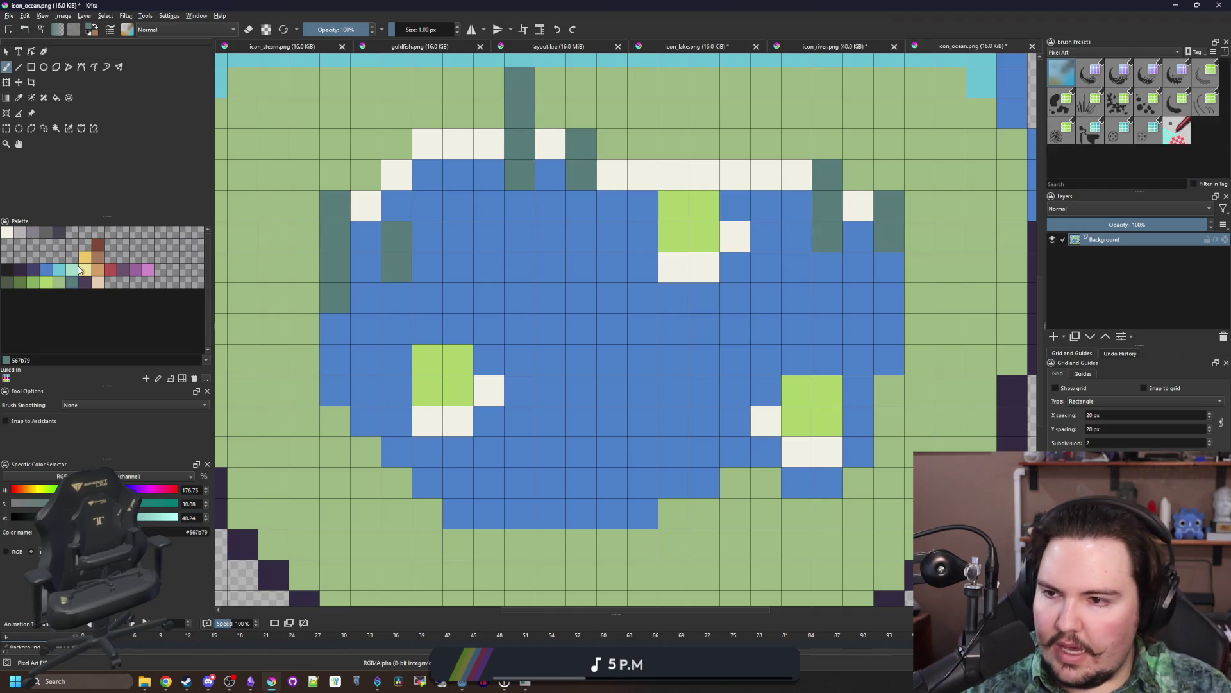
Step: Top three of the reeds with brown cattail heads
click(101, 265)
drag(830, 146, 836, 118)
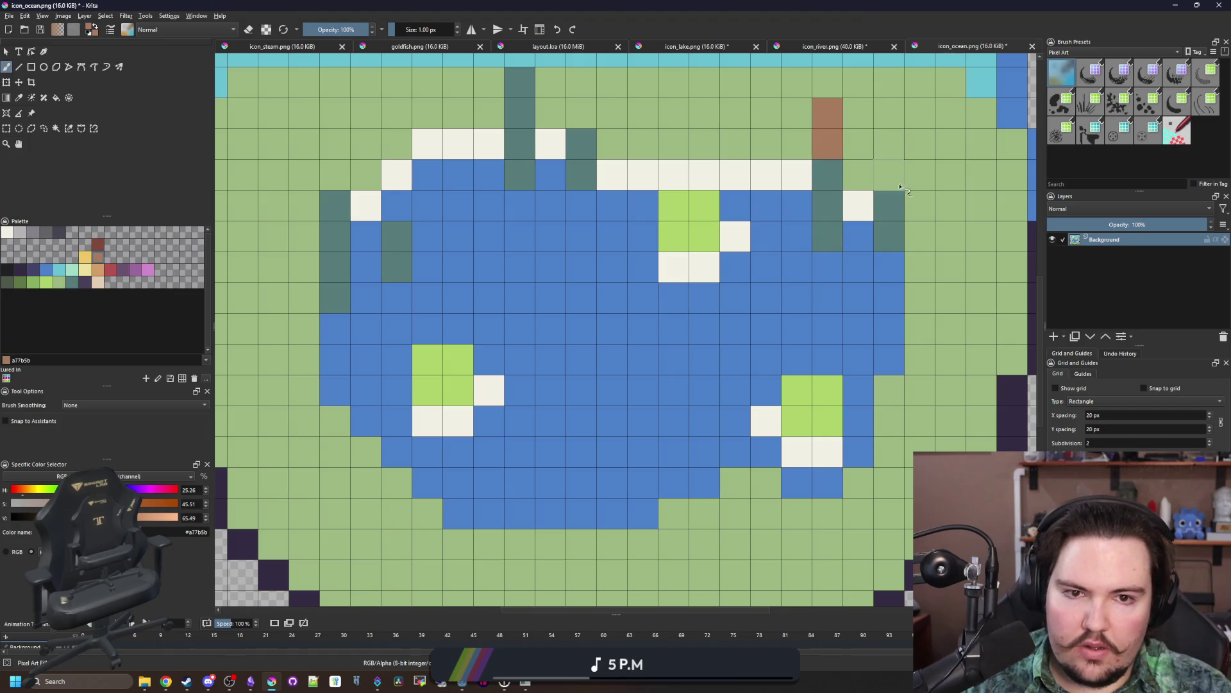
drag(900, 186, 895, 144)
drag(325, 180, 328, 149)
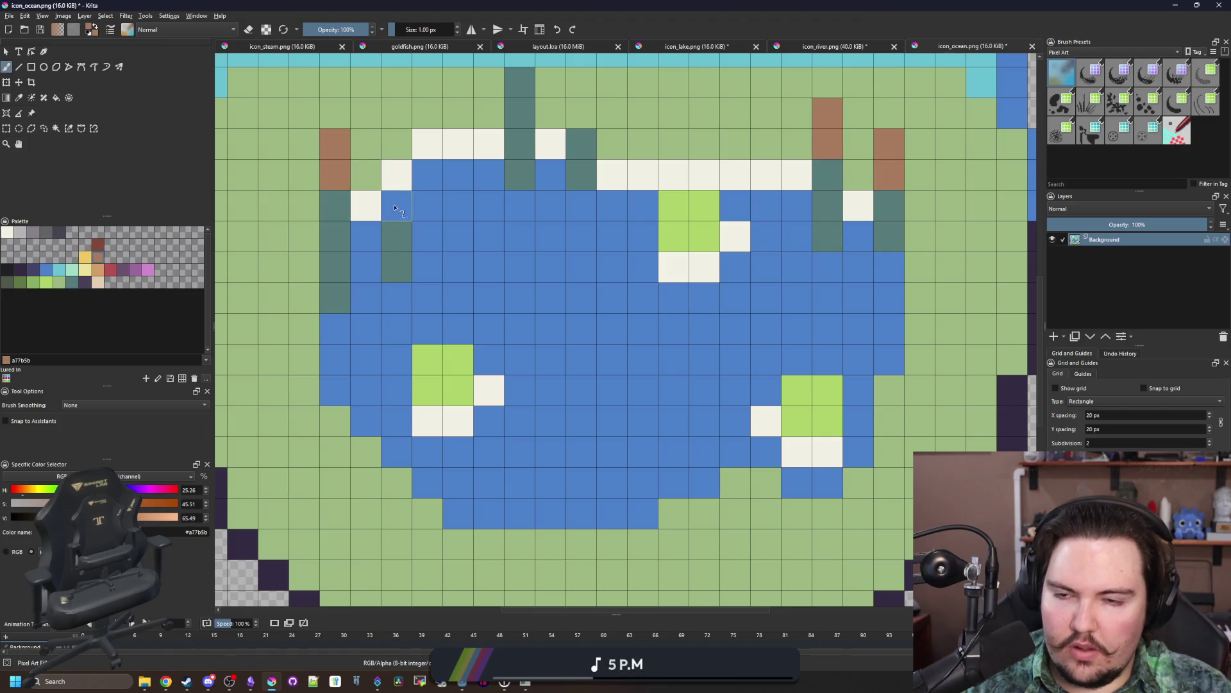
Step: Paint a brown dirt patch in the green field left of the pond
scroll(394, 209, down, 10)
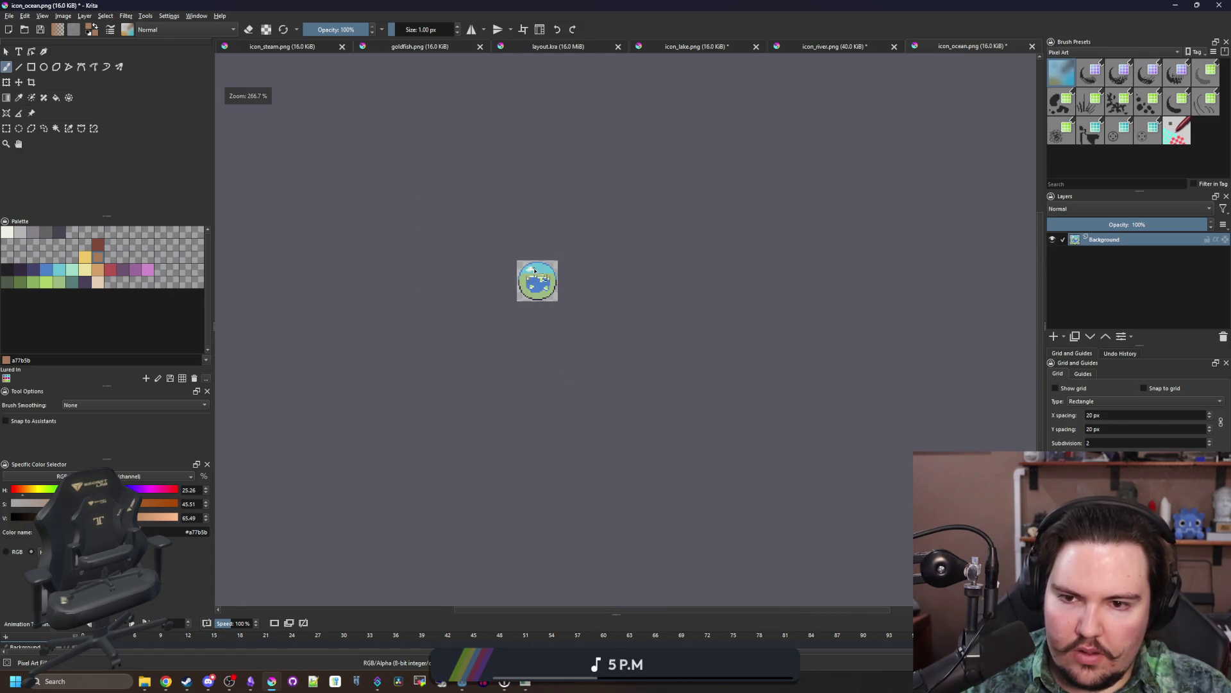
scroll(534, 271, up, 10)
key(p)
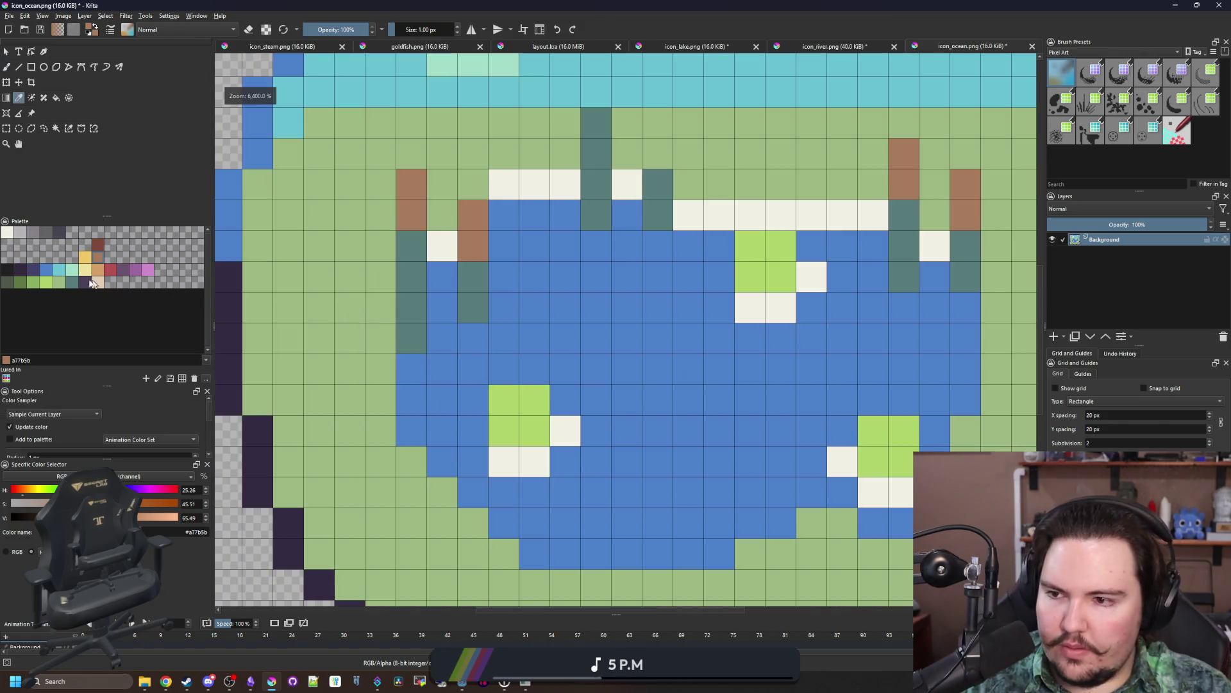
key(b)
mouse_move(381, 401)
mouse_down()
mouse_move(381, 337)
mouse_move(319, 359)
mouse_move(254, 304)
mouse_move(321, 308)
mouse_up()
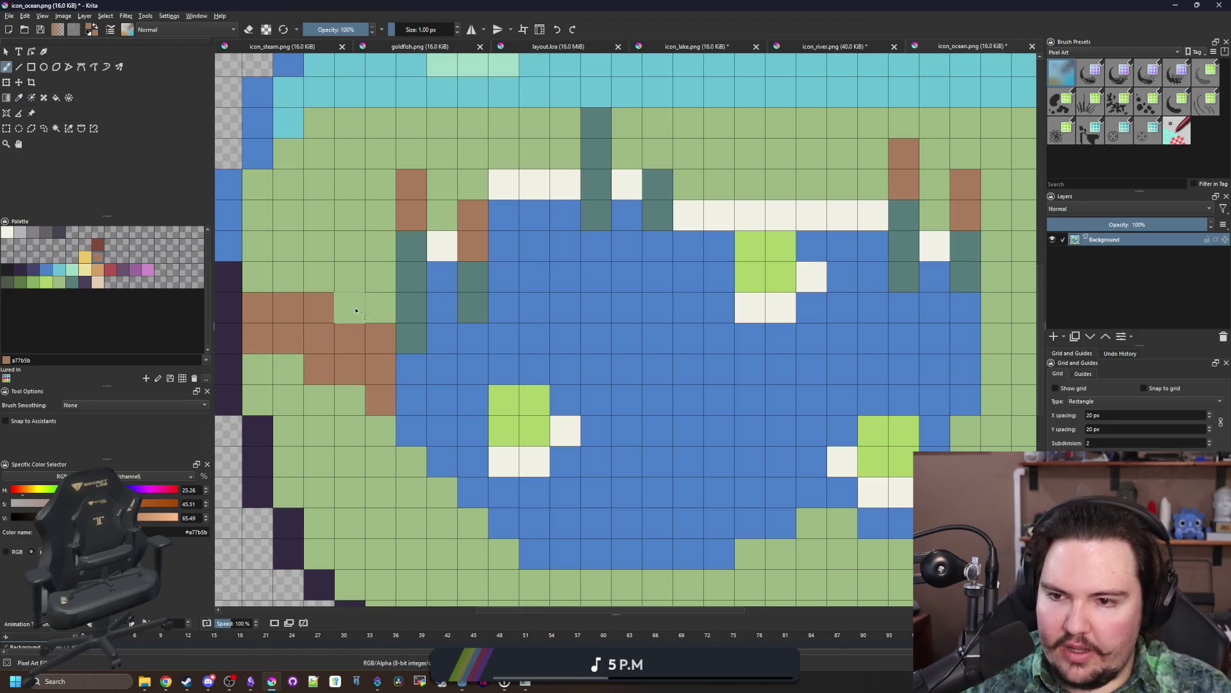
ctrl+click(361, 423)
mouse_move(381, 401)
mouse_down()
mouse_move(381, 338)
mouse_move(303, 282)
mouse_move(349, 247)
mouse_move(260, 281)
mouse_move(288, 245)
mouse_up()
ctrl+click(356, 363)
Step: Trim the dirt patch with field green and fill in more brown cells on its left
ctrl+click(355, 200)
click(349, 245)
ctrl+click(356, 363)
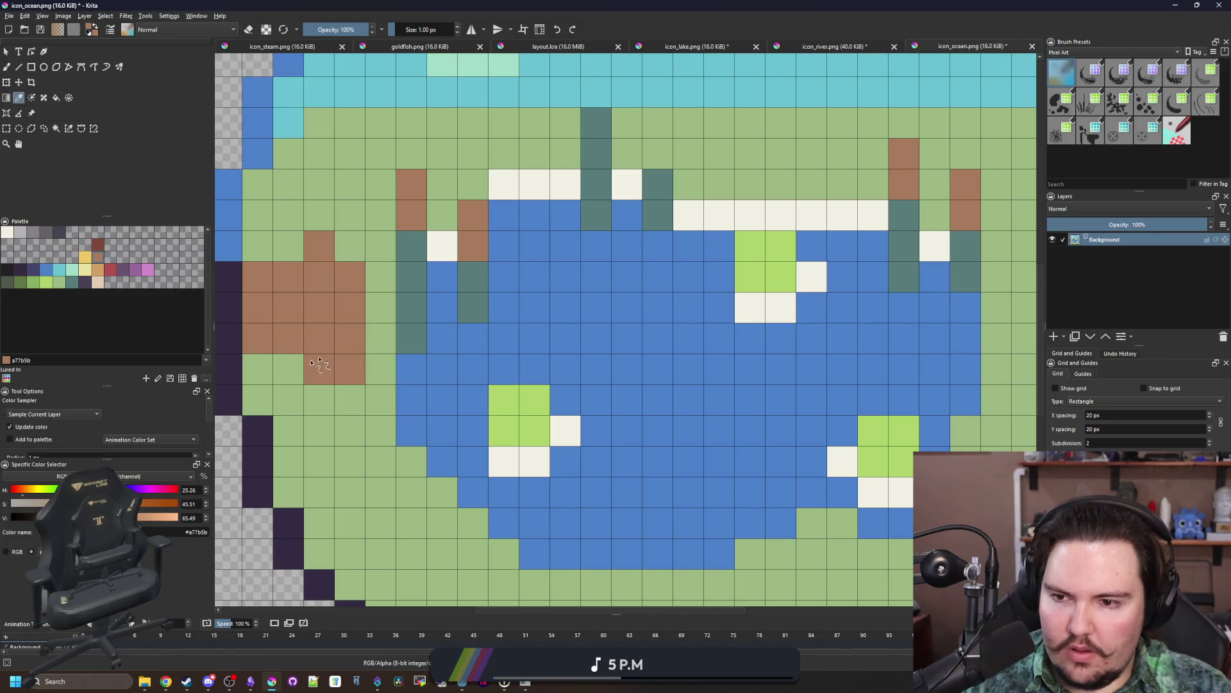
click(288, 370)
click(289, 245)
scroll(406, 299, down, 5)
scroll(405, 298, down, 3)
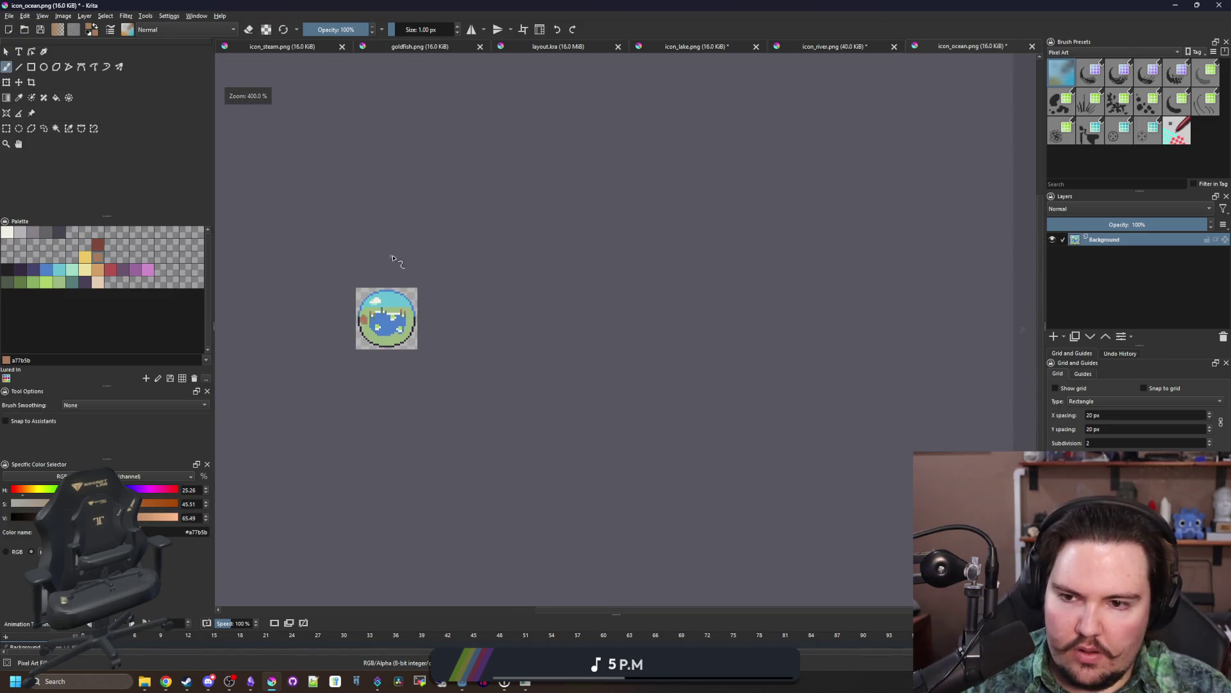
scroll(371, 317, up, 6)
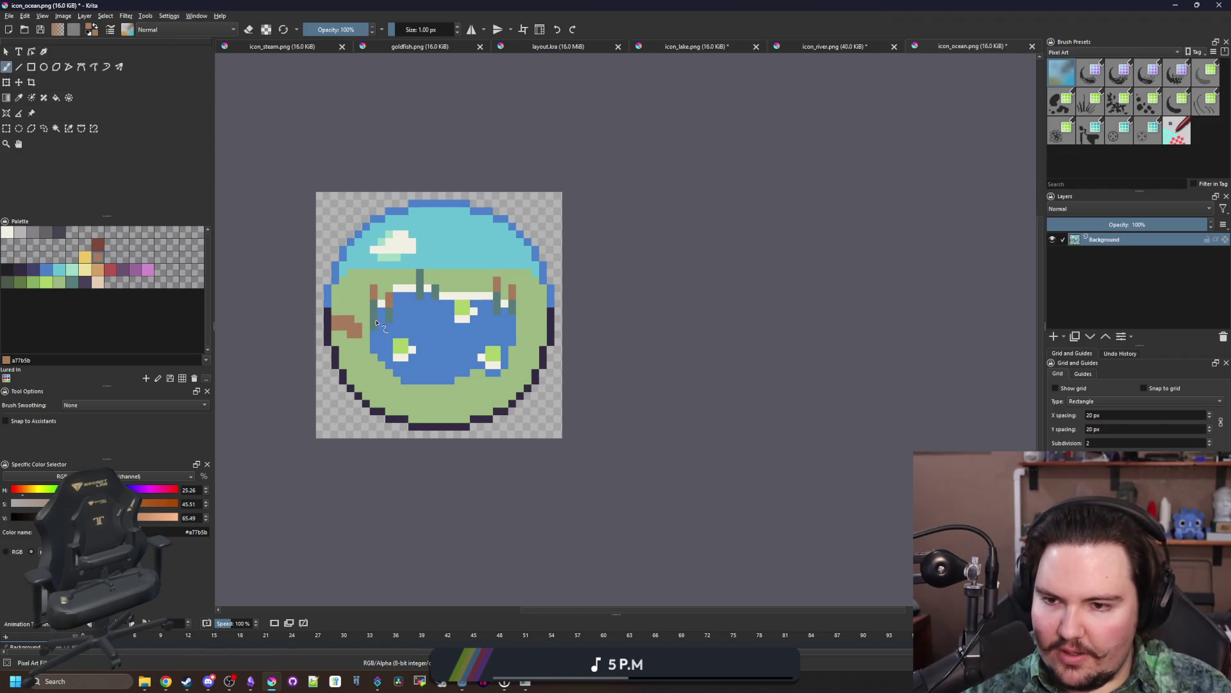
scroll(352, 328, up, 4)
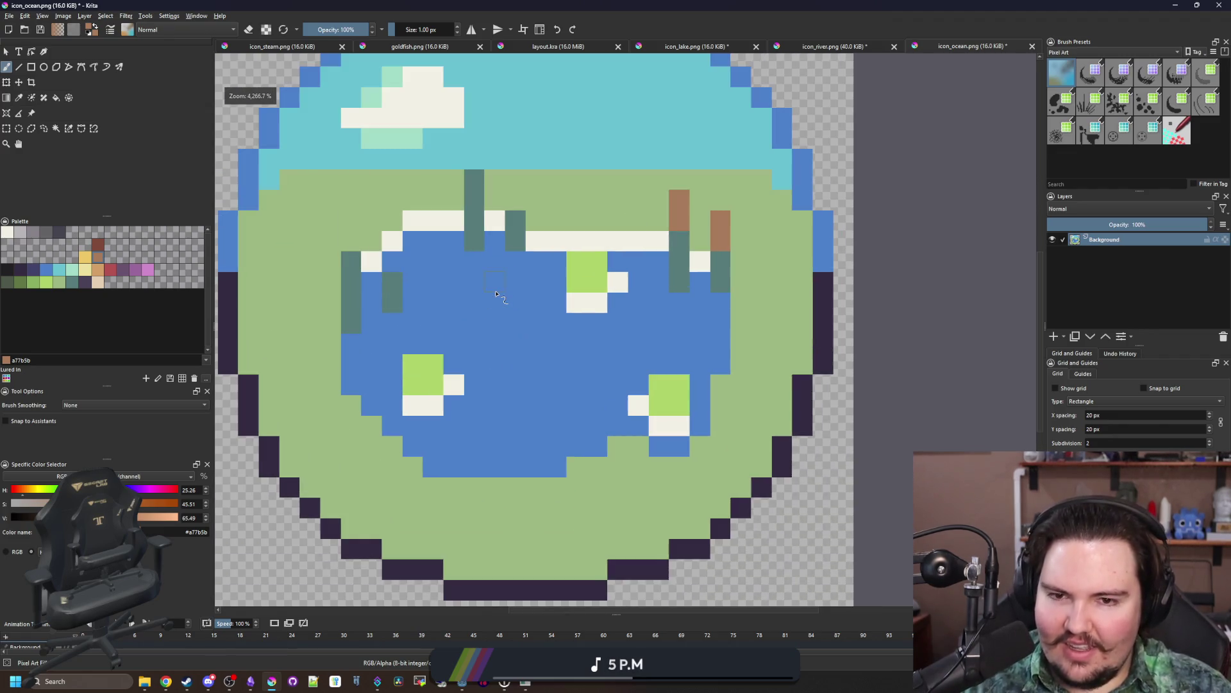
Step: Undo the last pixels, then paint light green grass along the pond's left and top shores
key(ctrl+z)
key(ctrl+z)
key(ctrl+z)
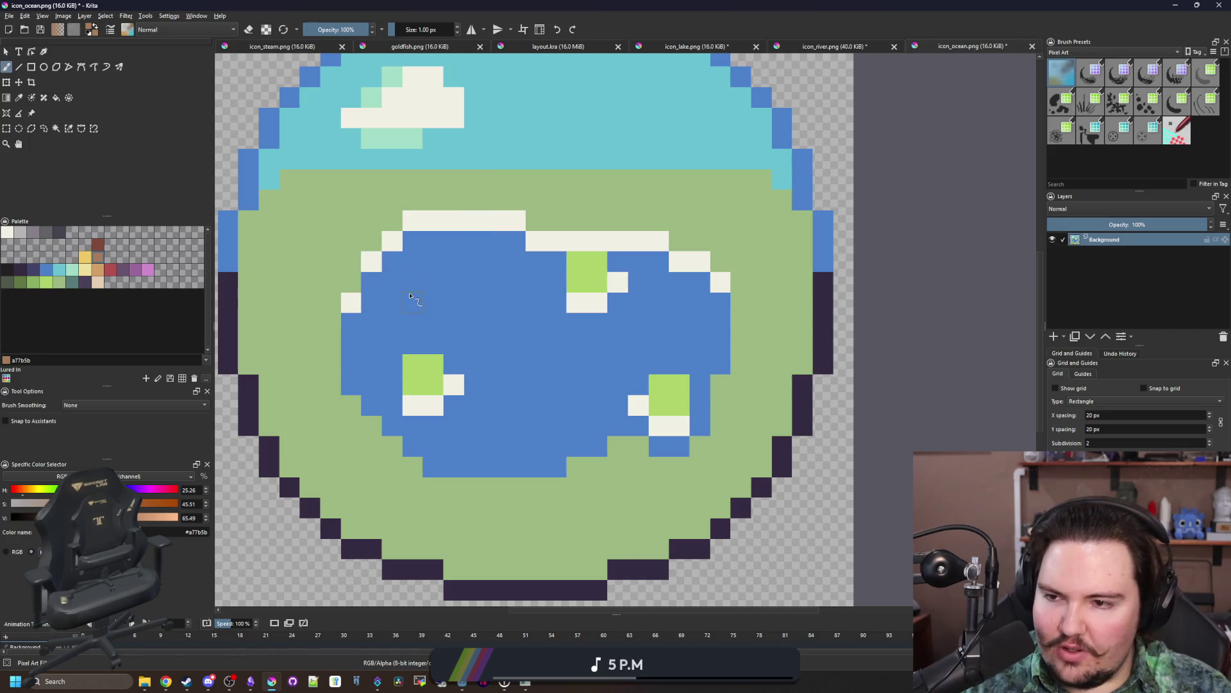
scroll(412, 299, up, 2)
click(45, 283)
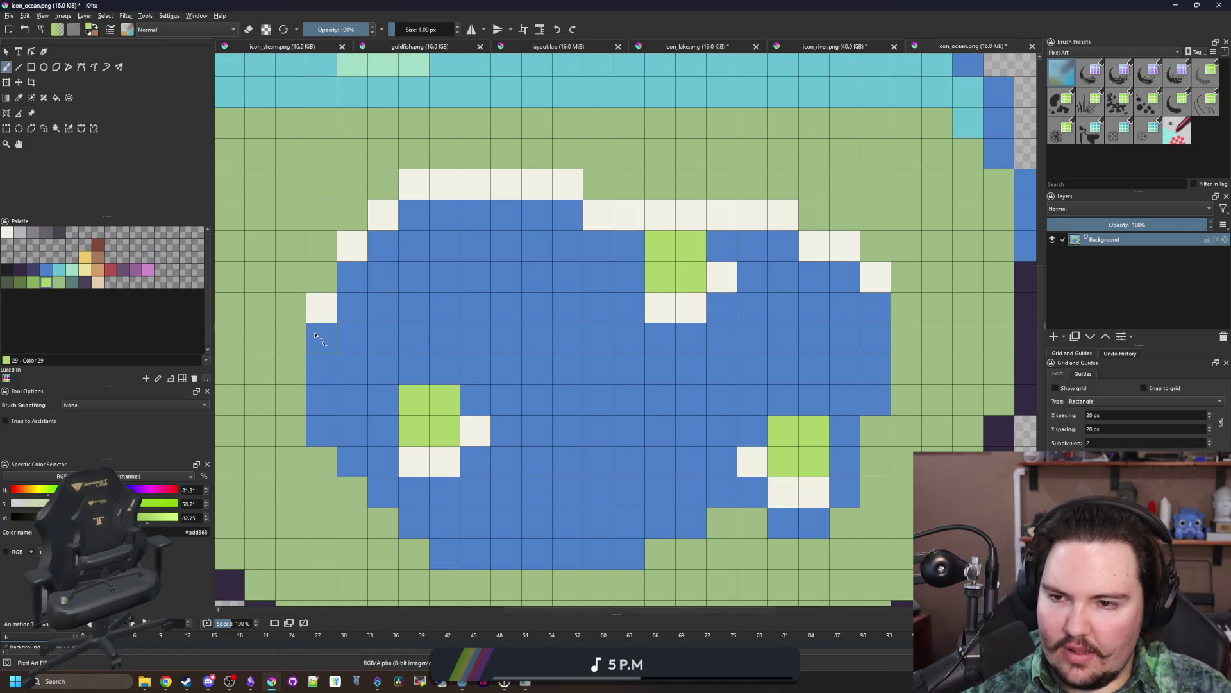
mouse_move(315, 336)
mouse_down()
mouse_move(285, 275)
mouse_move(352, 272)
mouse_move(376, 216)
mouse_up()
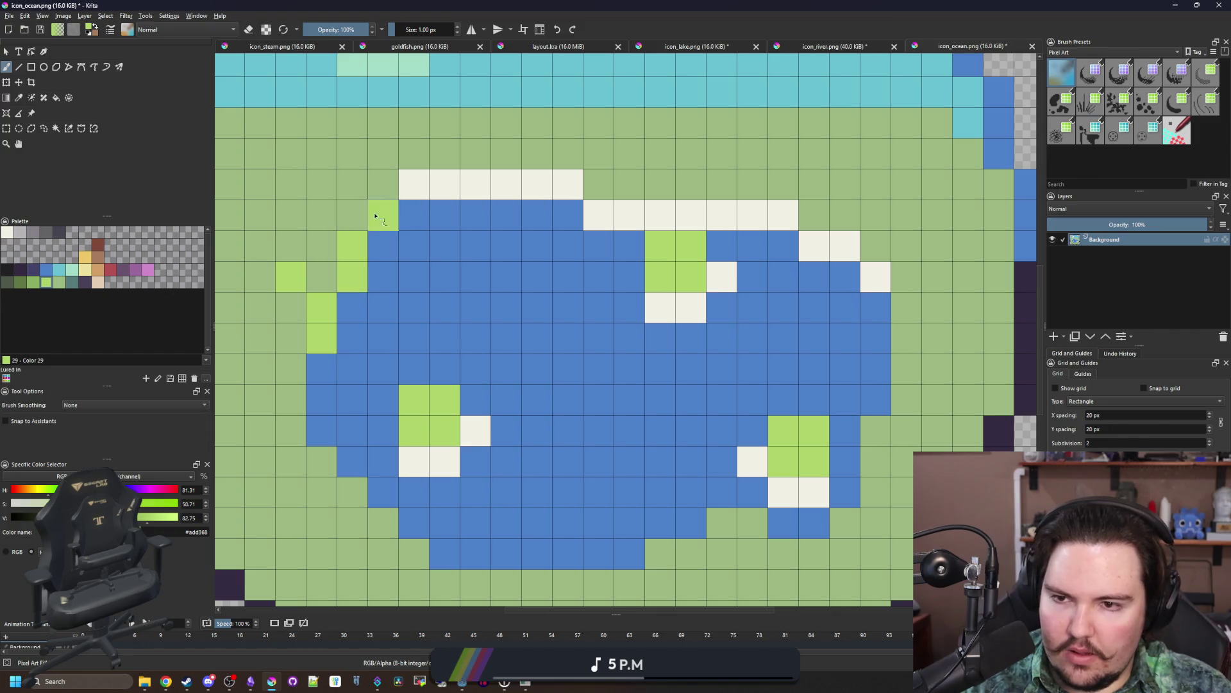
mouse_move(463, 216)
mouse_down()
mouse_move(475, 172)
mouse_move(452, 120)
mouse_up()
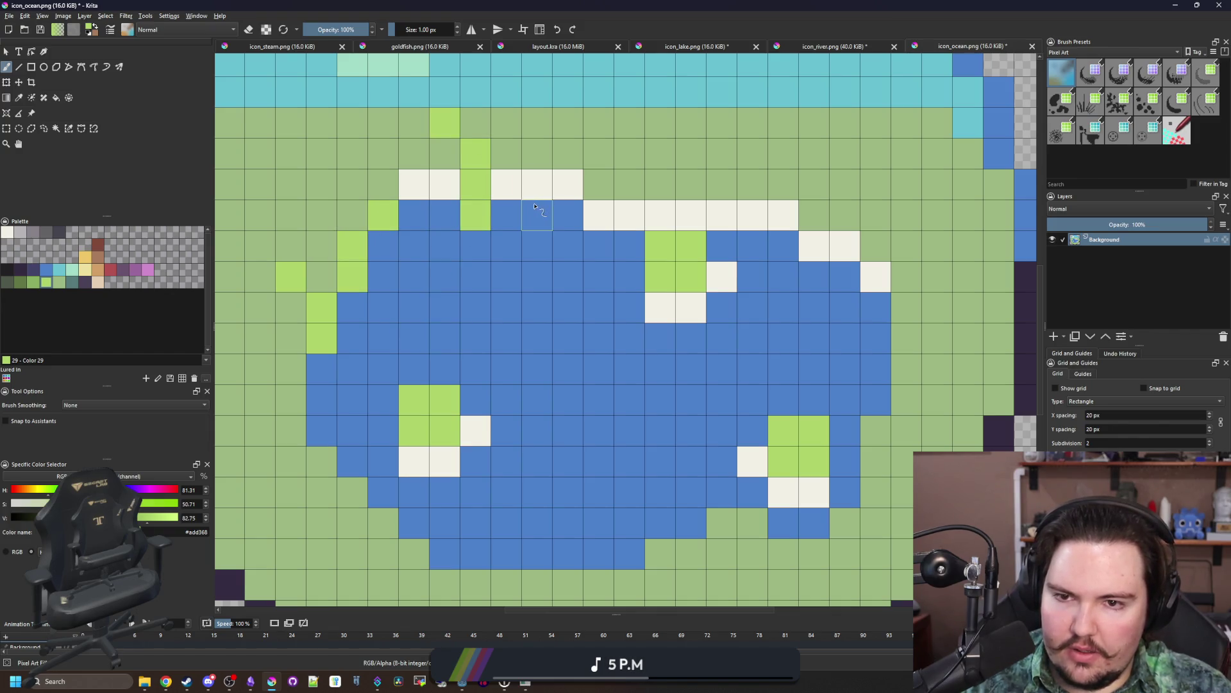
drag(535, 205, 546, 210)
Step: Add dark navy shadow pixels under the top grass tufts and along the left shore
key(p)
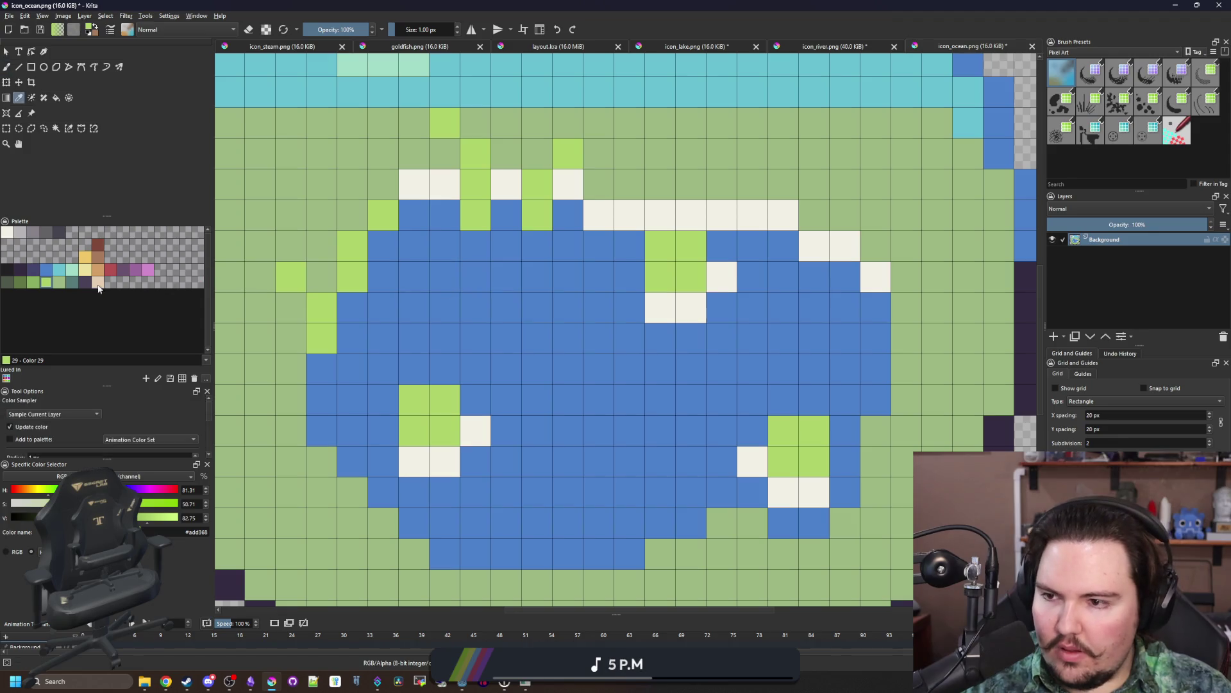
click(37, 270)
key(b)
click(475, 246)
click(537, 245)
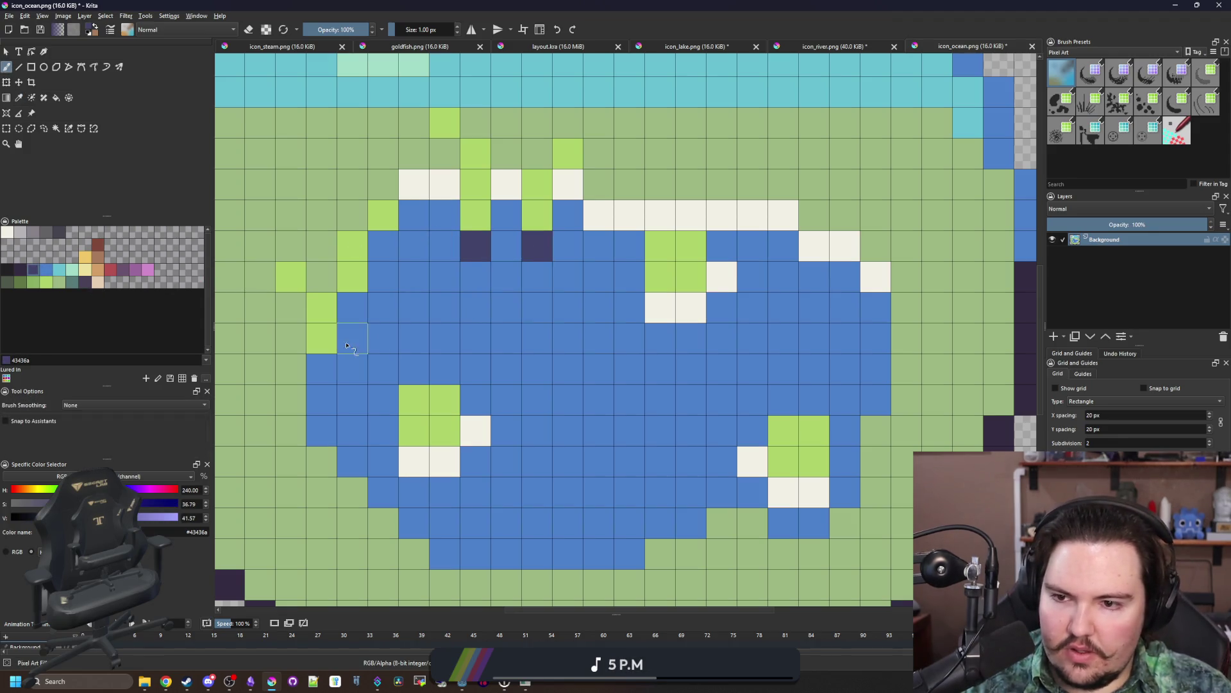
click(359, 316)
click(324, 371)
scroll(479, 343, down, 1)
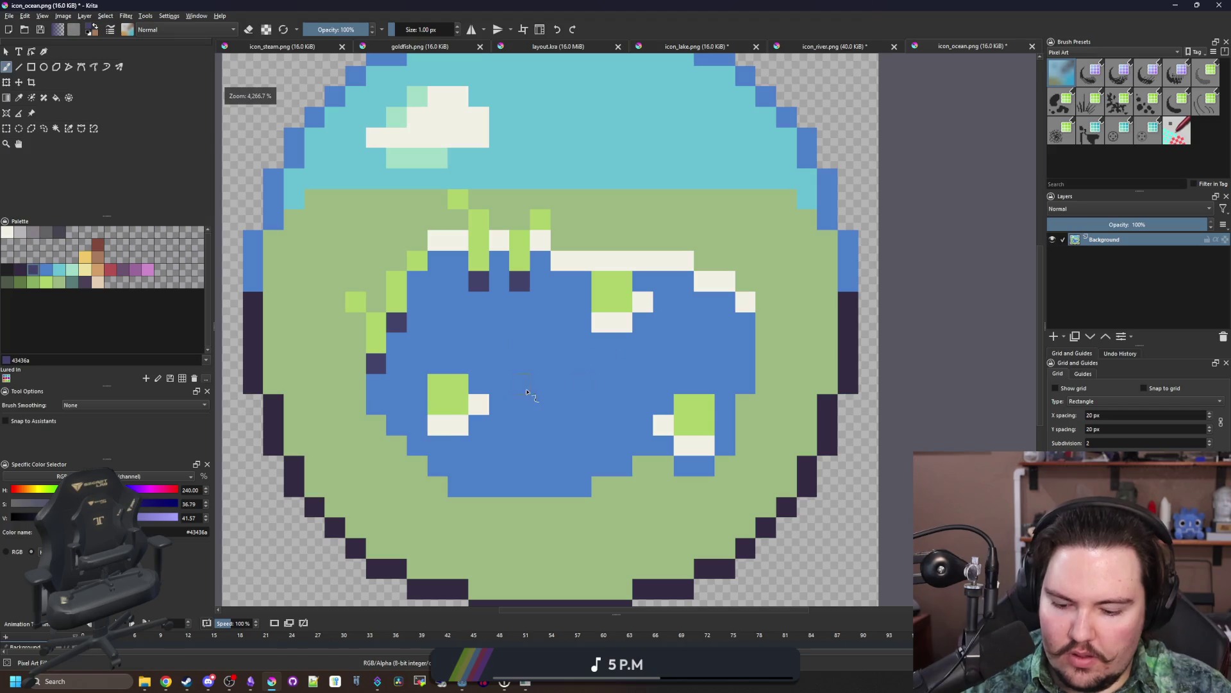
scroll(532, 395, up, 1)
Step: Sample the light green again and paint grass tufts at the pond's bottom edge
key(p)
click(454, 197)
key(b)
scroll(463, 229, down, 2)
drag(528, 420, 497, 359)
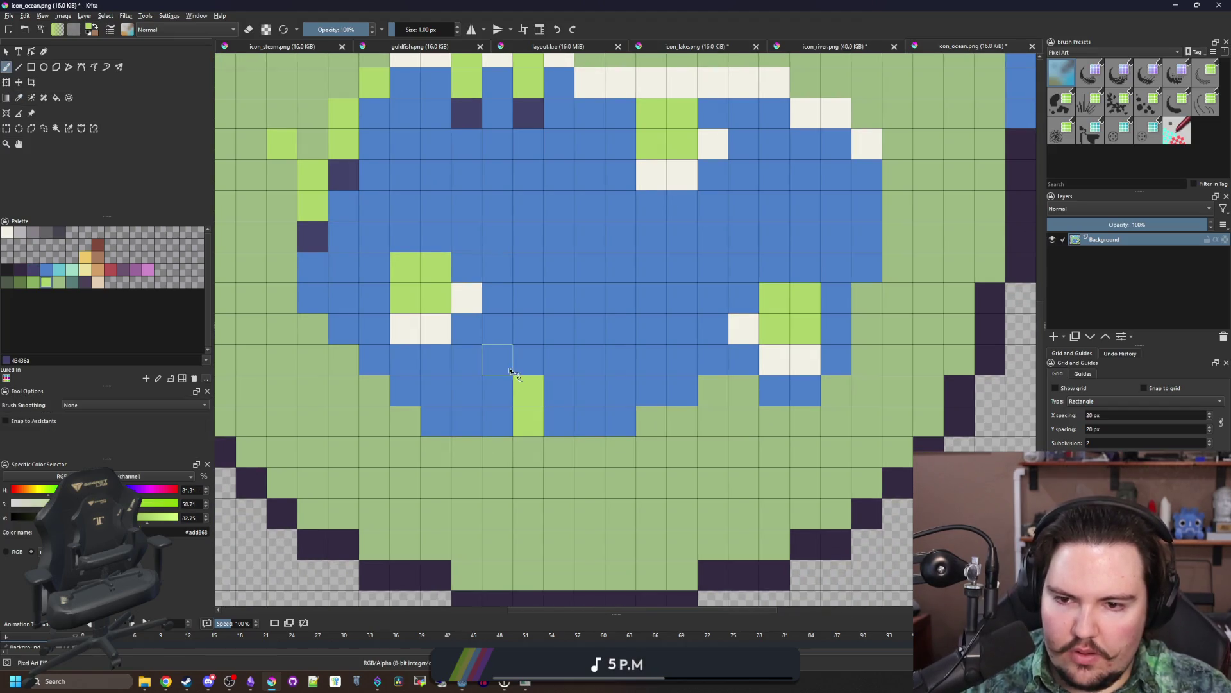
drag(588, 452, 589, 421)
click(619, 390)
Step: Extend light green grass along the pond's lower and lower-left edges plus one column
scroll(712, 359, right, 3)
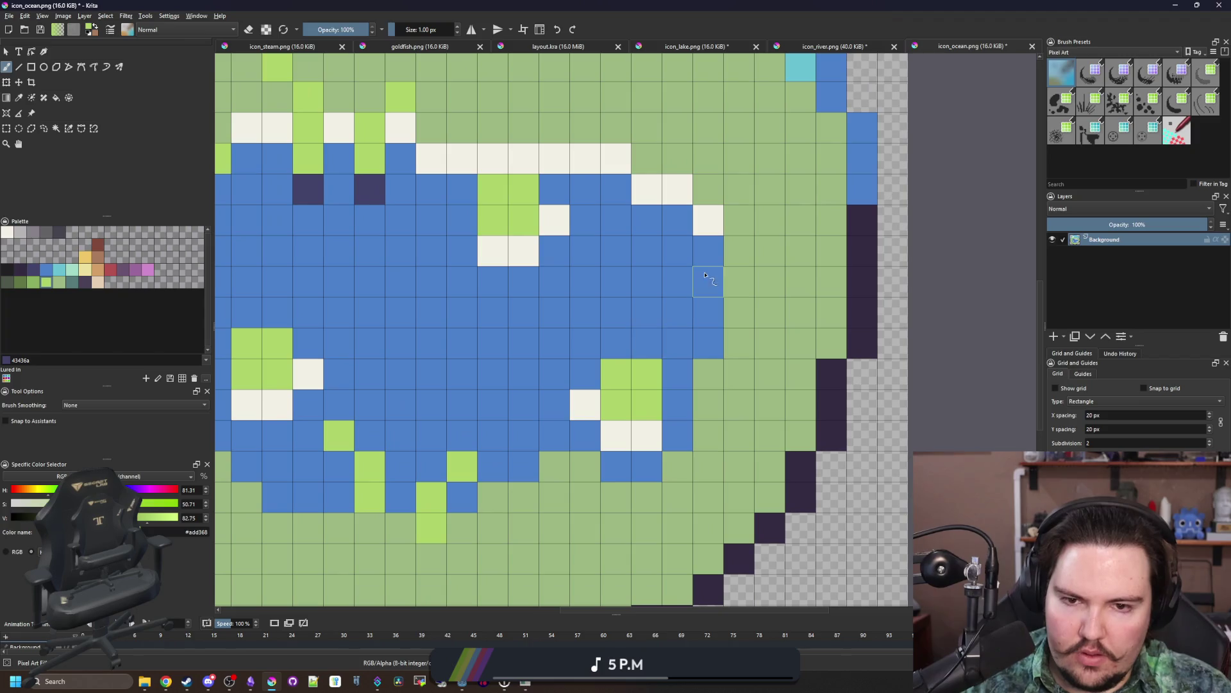
click(400, 497)
scroll(400, 497, left, 3)
drag(605, 507, 544, 508)
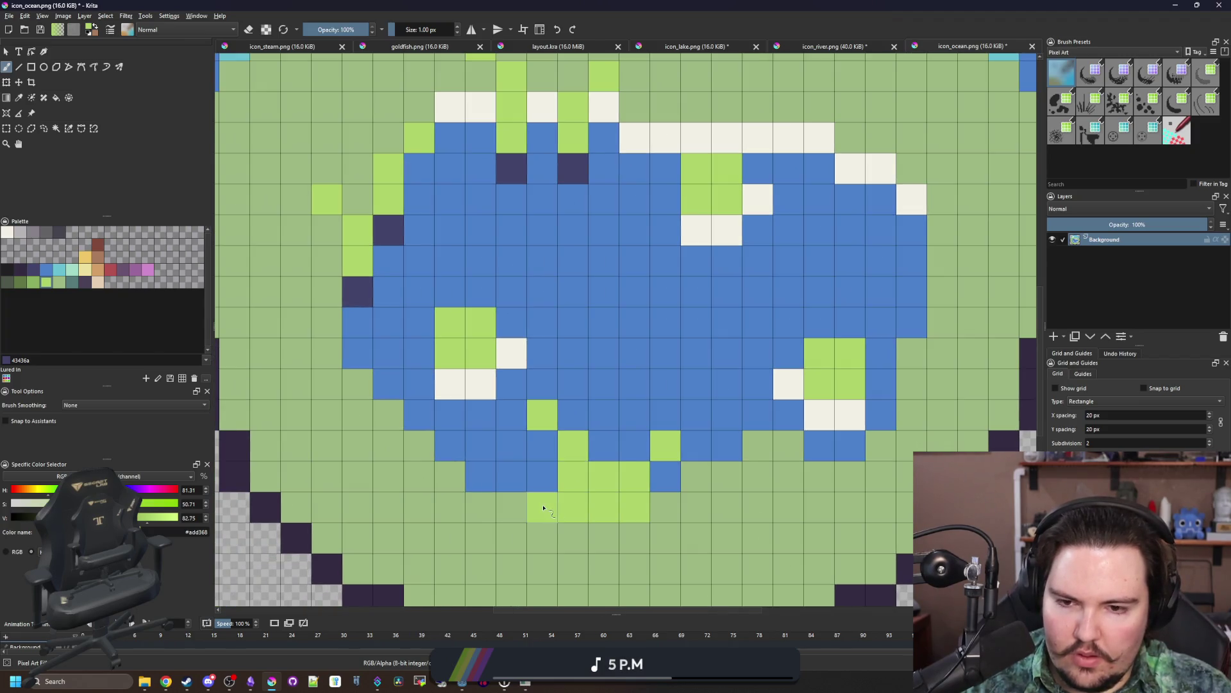
mouse_move(429, 456)
mouse_down()
mouse_move(394, 417)
mouse_move(428, 394)
mouse_up()
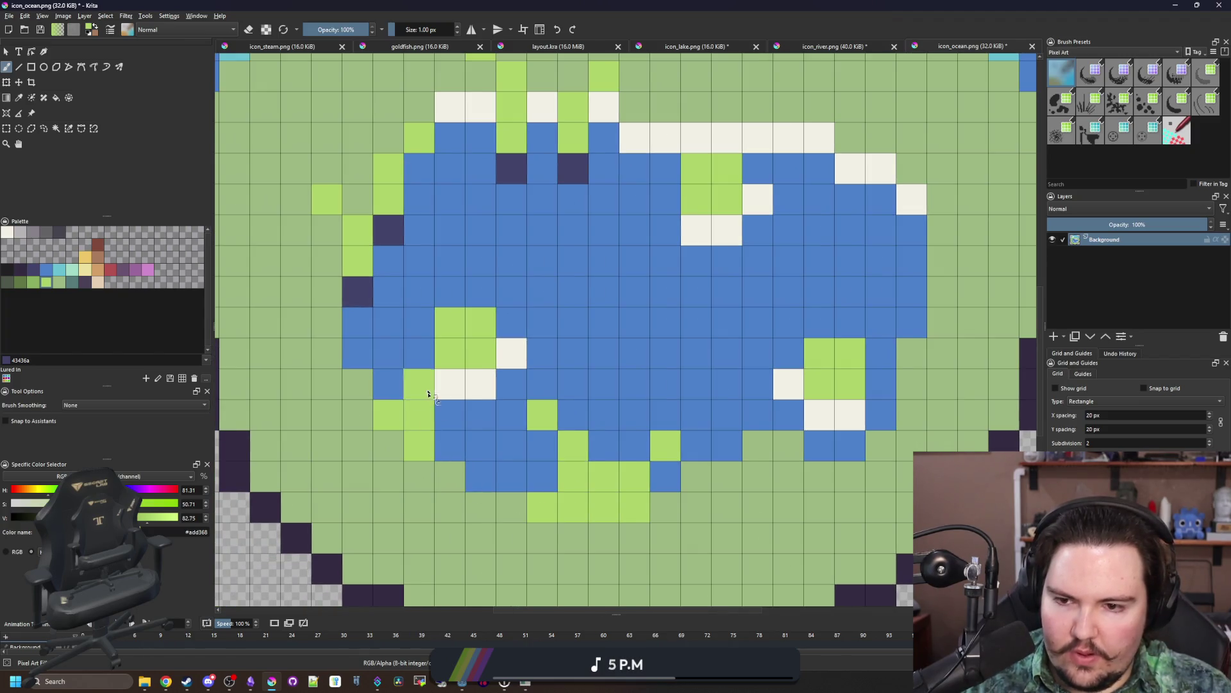
click(449, 449)
scroll(661, 225, right, 3)
scroll(660, 224, up, 1)
mouse_move(618, 256)
mouse_down()
mouse_move(600, 181)
mouse_move(659, 256)
mouse_move(690, 253)
mouse_move(682, 283)
mouse_move(619, 318)
mouse_move(680, 320)
mouse_move(680, 349)
mouse_up()
Step: Sample the dark navy and darken the blue cells along the pond's upper edge
key(p)
click(319, 272)
key(b)
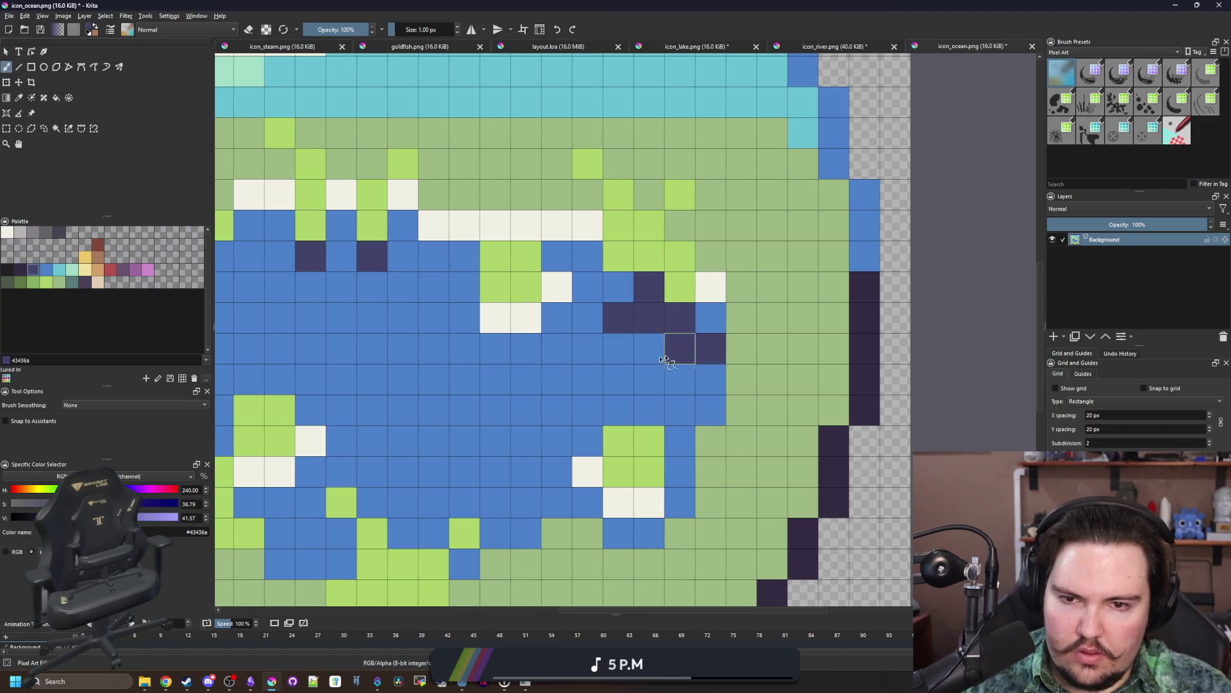
scroll(705, 321, left, 5)
mouse_move(605, 281)
mouse_down()
mouse_move(591, 304)
mouse_move(680, 309)
mouse_up()
scroll(443, 281, down, 3)
scroll(478, 232, down, 5)
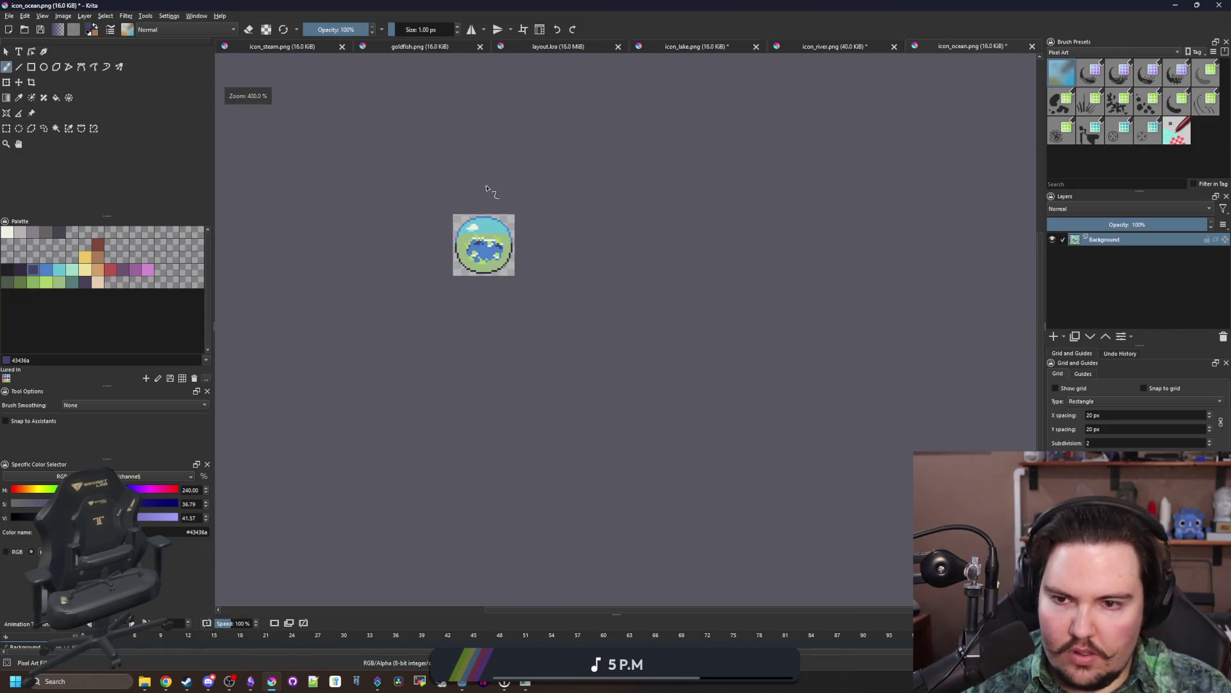
scroll(488, 190, up, 8)
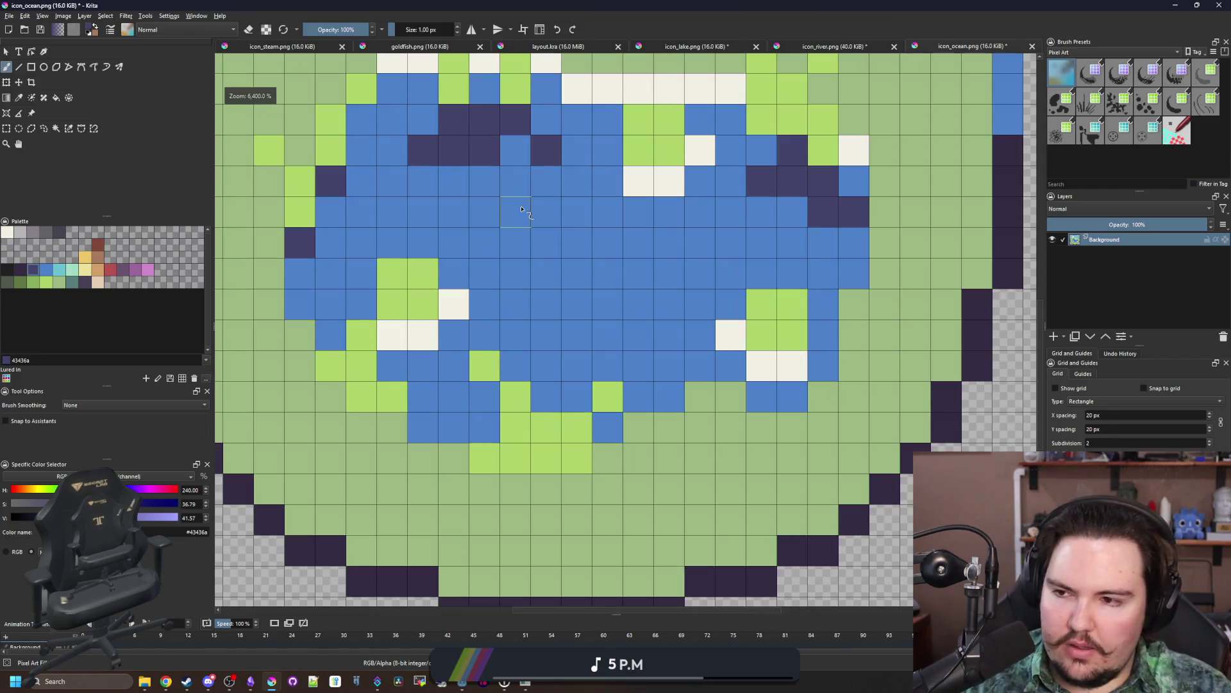
scroll(513, 243, down, 2)
scroll(497, 287, down, 1)
scroll(497, 289, up, 2)
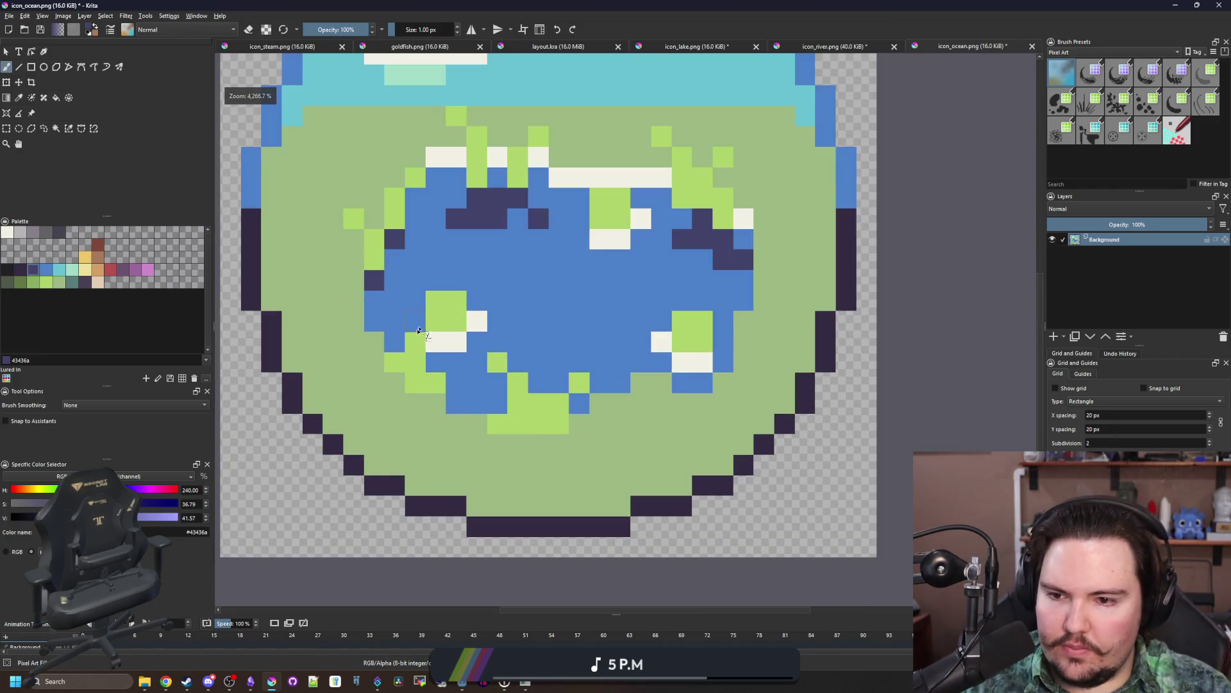
Step: Select the teal swatch and remove an unwanted swatch from the palette
click(71, 283)
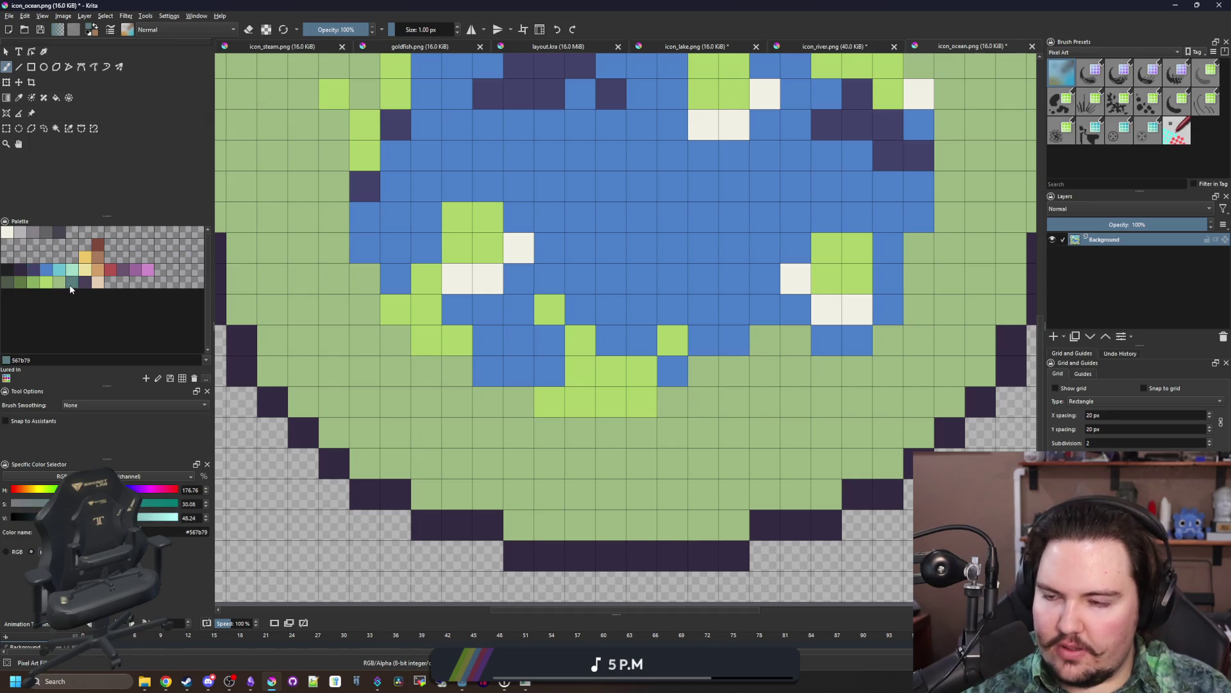
scroll(363, 458, down, 1)
scroll(364, 457, up, 1)
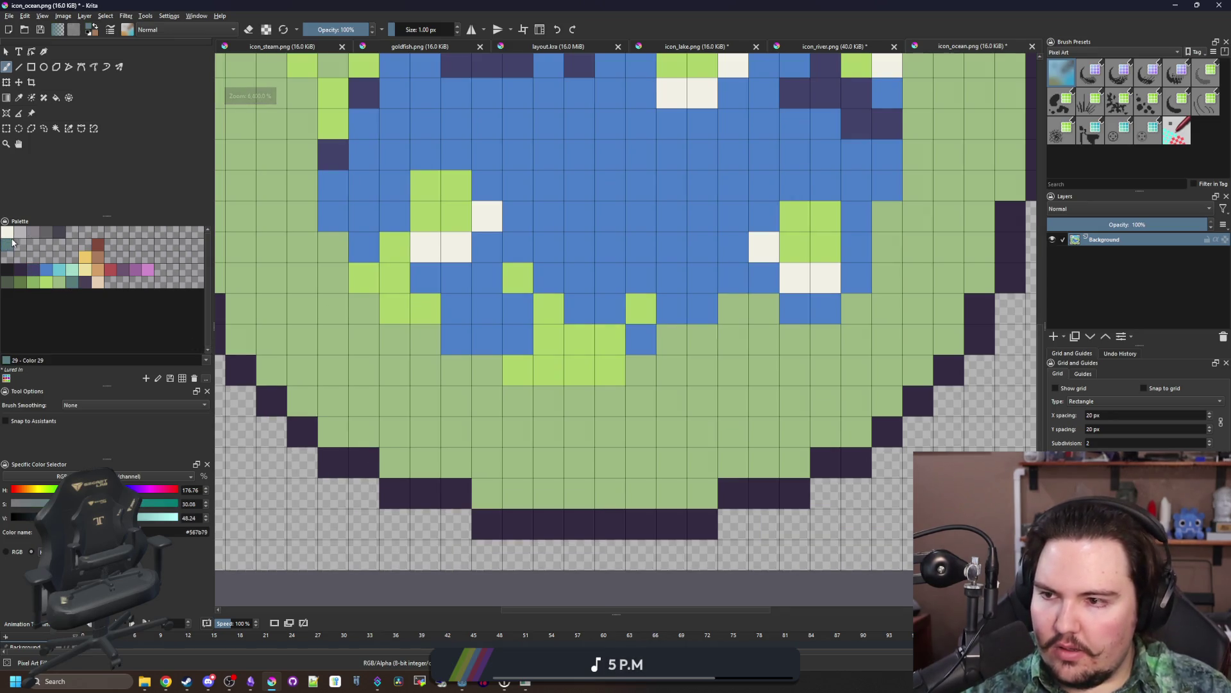
right_click(13, 244)
click(26, 259)
Step: Place two cream flower pixels in the green field
click(7, 232)
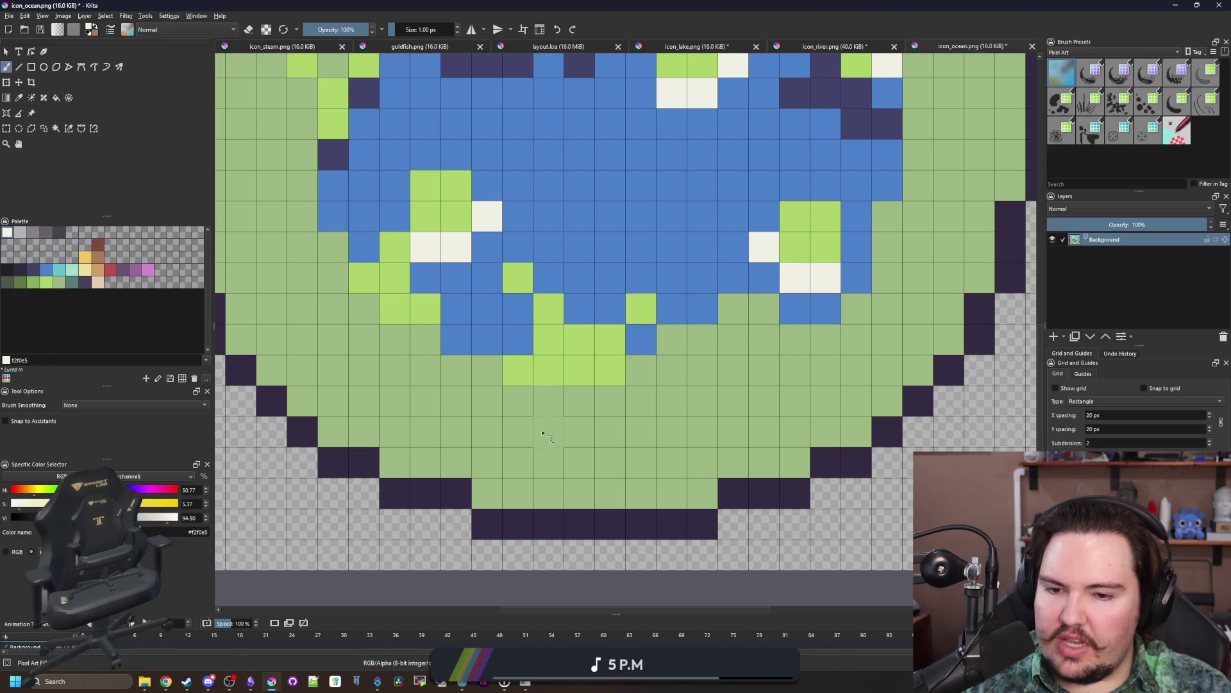
click(550, 460)
scroll(550, 460, down, 1)
click(756, 429)
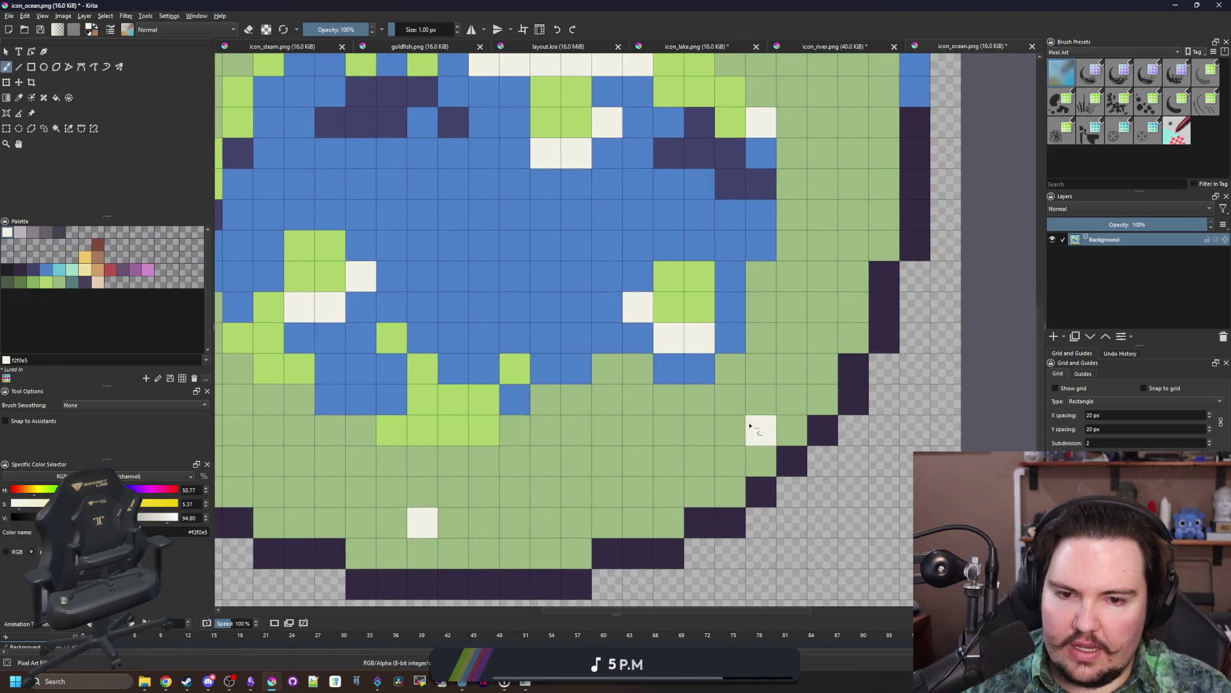
scroll(694, 245, down, 3)
scroll(693, 245, up, 2)
Step: Paint a red flower pixel on the left and a small red L-shaped flower on the right
click(114, 270)
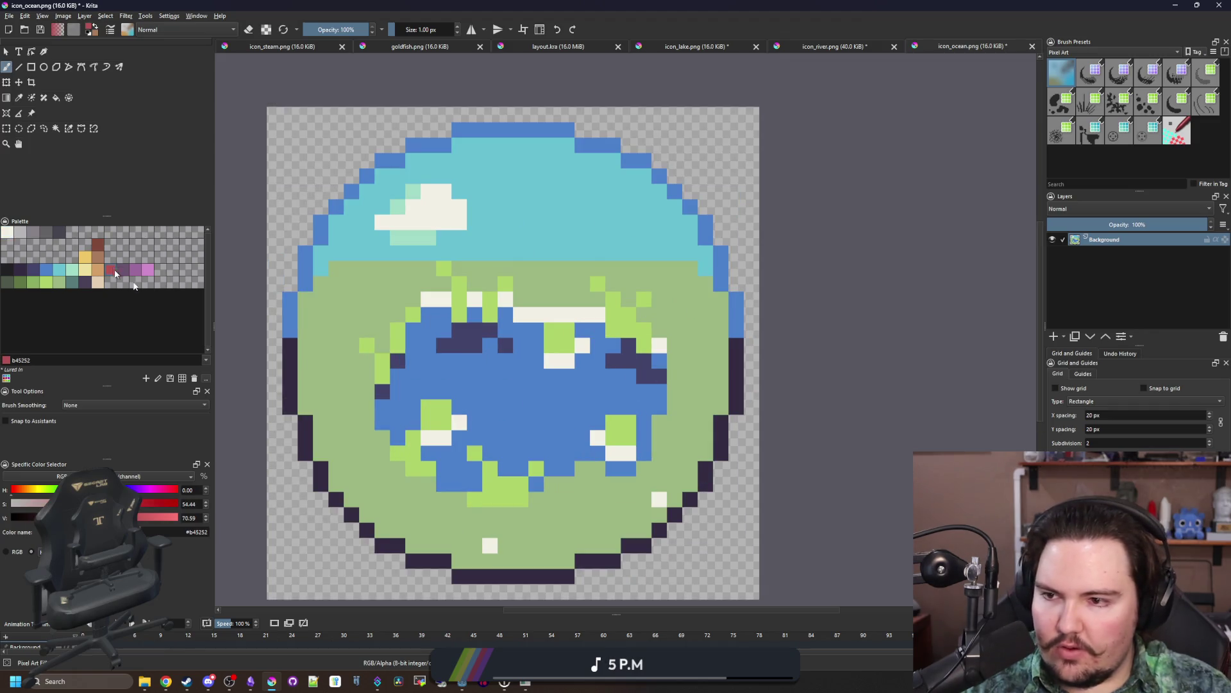
scroll(348, 319, up, 2)
click(350, 290)
scroll(349, 289, down, 2)
scroll(849, 308, up, 2)
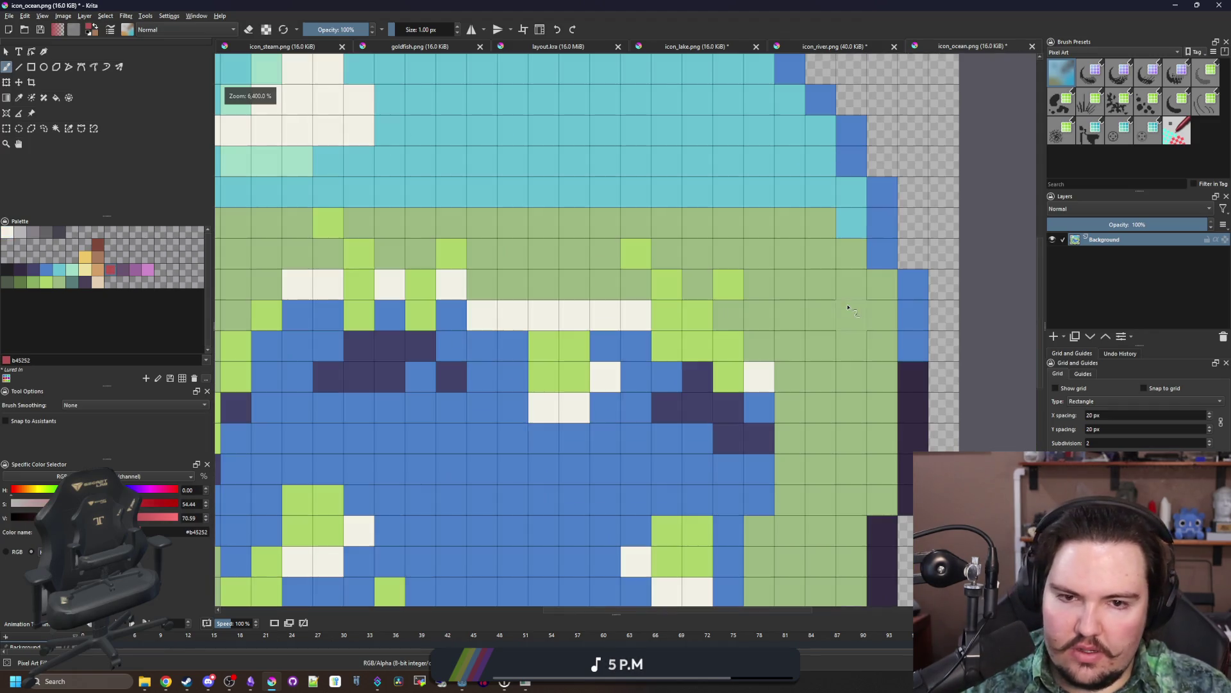
drag(831, 354, 847, 322)
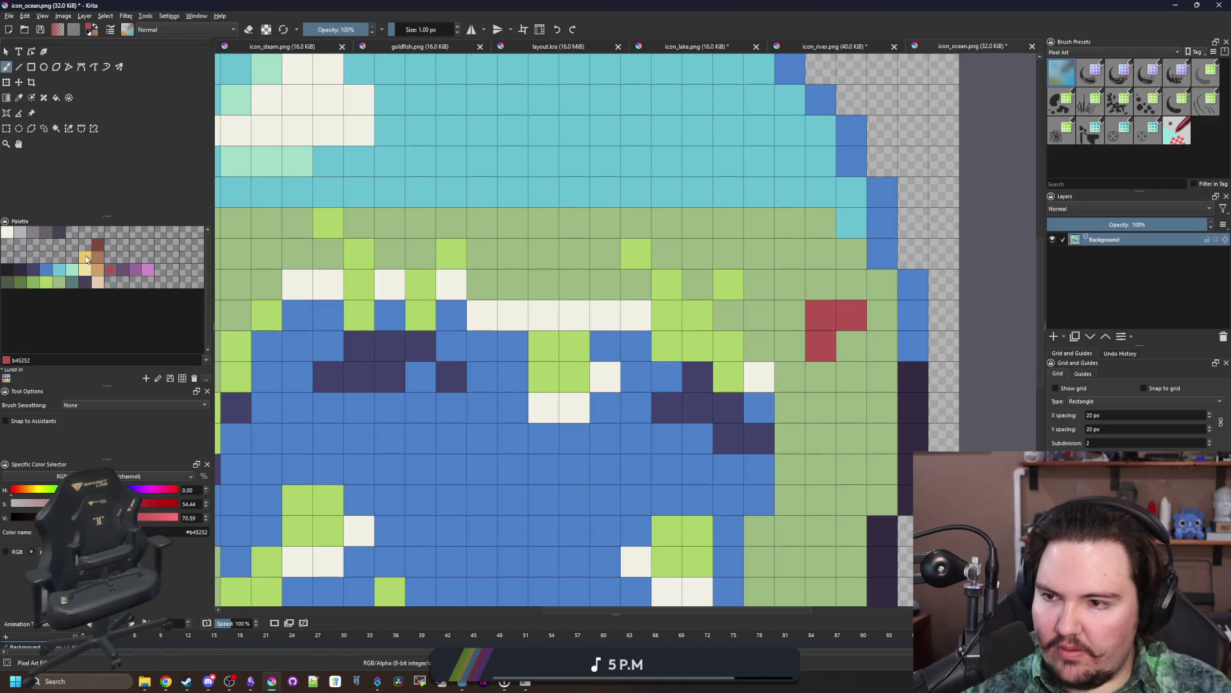
Step: Paint a yellow flower in the lower-left field and a yellow pixel beside the bottom cream flower
click(87, 259)
scroll(385, 465, down, 2)
scroll(385, 464, up, 2)
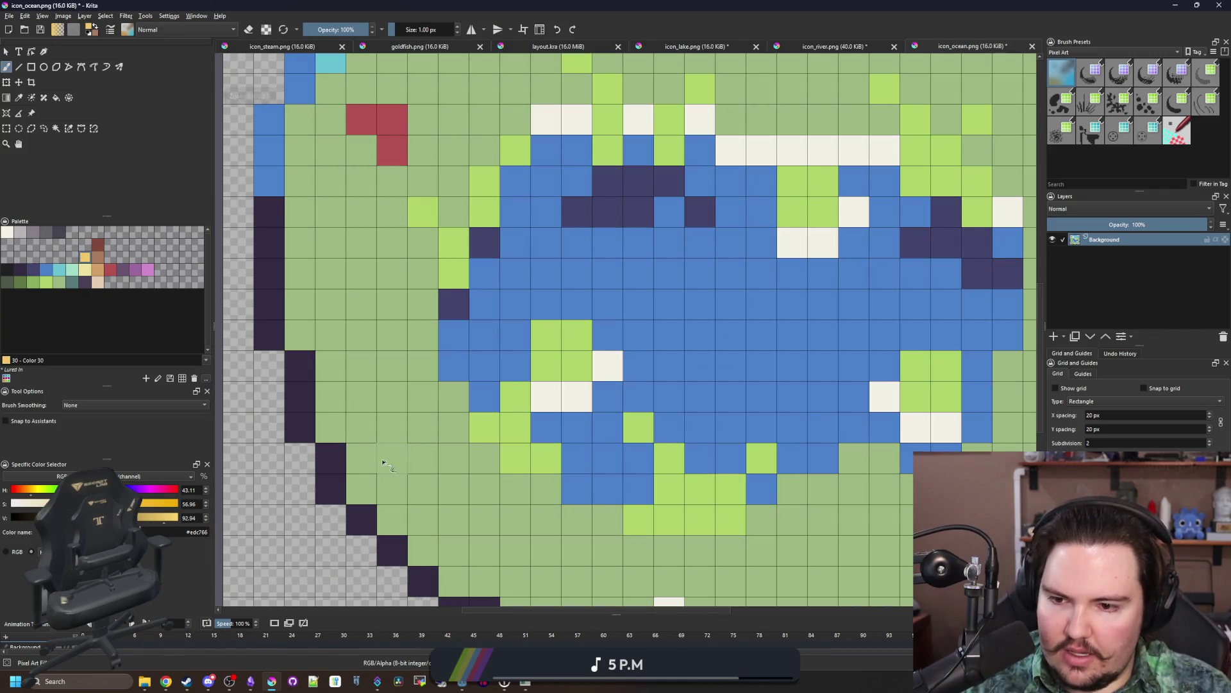
drag(362, 458, 392, 428)
scroll(513, 385, down, 2)
scroll(613, 510, up, 2)
click(586, 494)
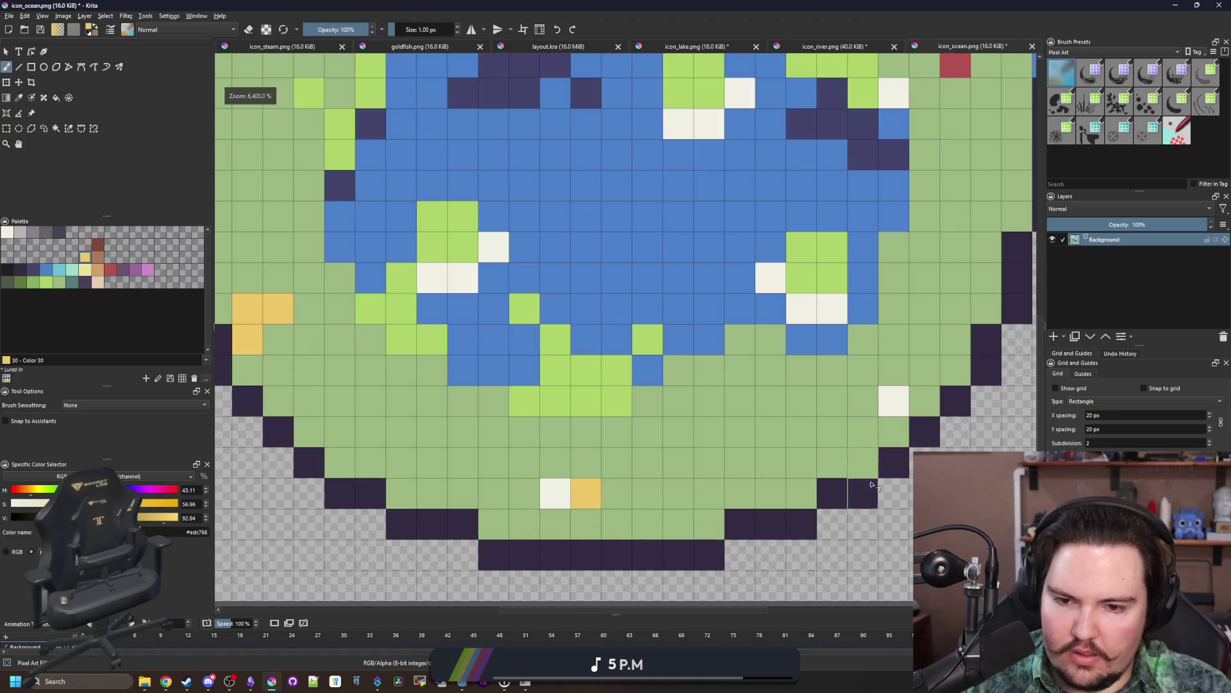
scroll(705, 411, down, 3)
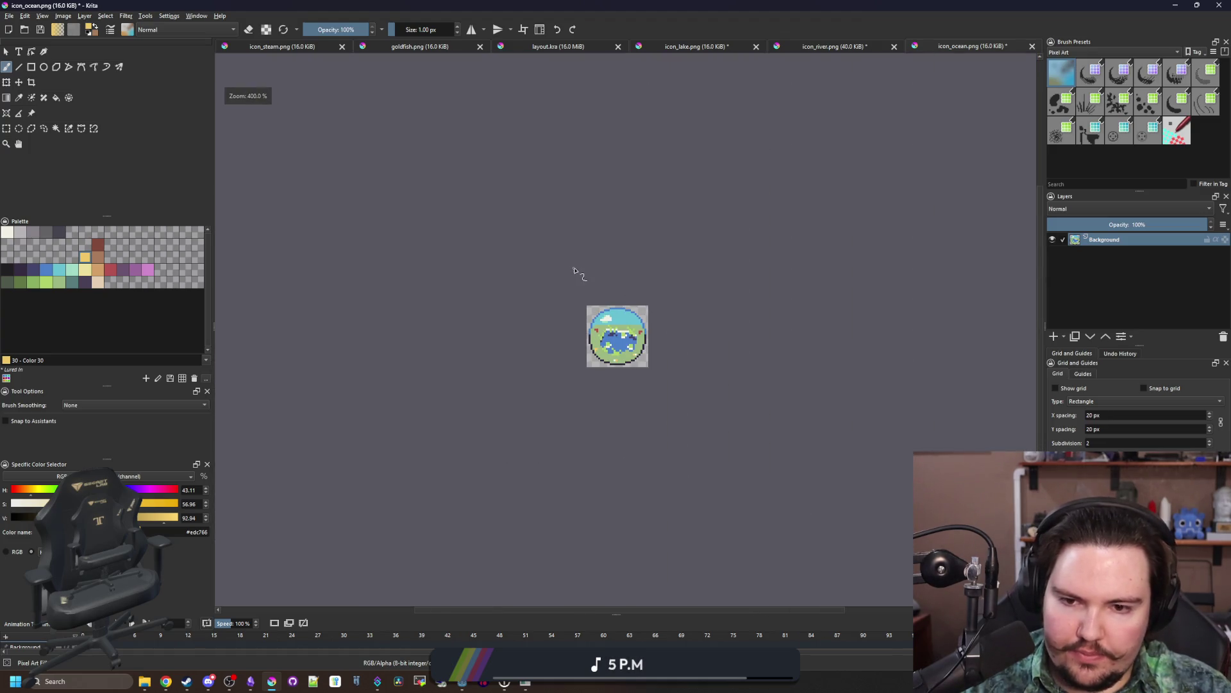
scroll(636, 376, up, 2)
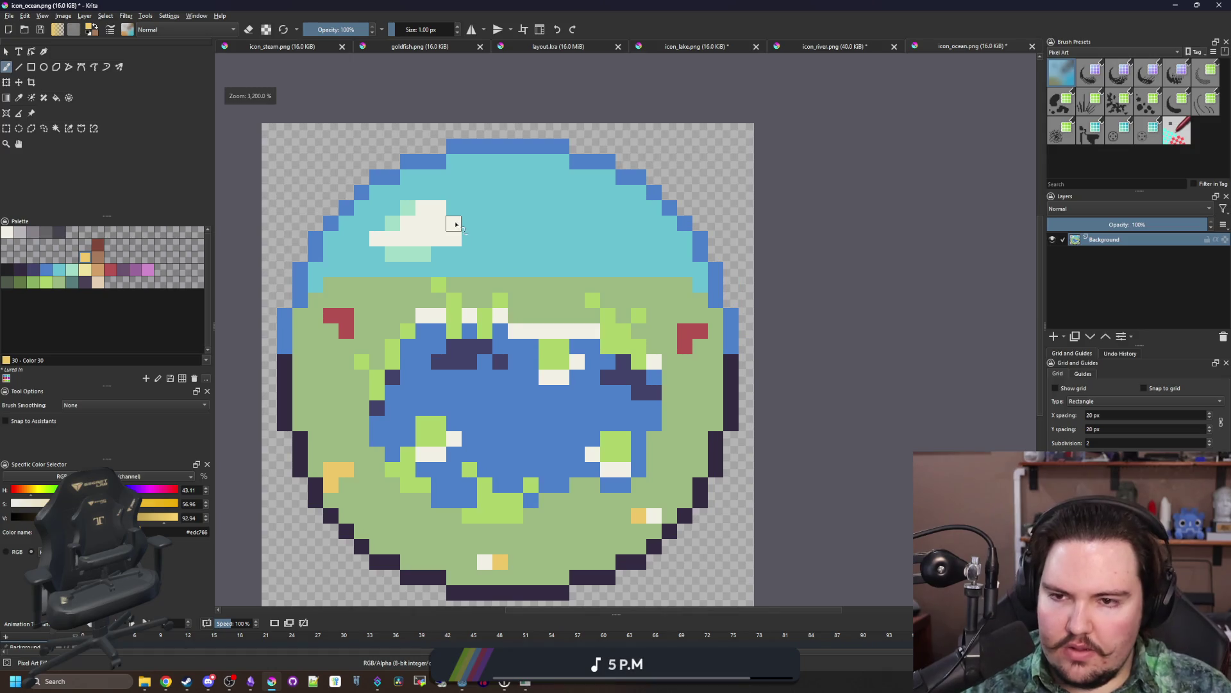
scroll(452, 228, up, 1)
Step: Add a row of off-white cloud pixels, then begin shading cloud cells mint
ctrl+click(425, 261)
mouse_move(769, 286)
mouse_down()
mouse_move(613, 283)
mouse_move(564, 192)
mouse_move(696, 164)
mouse_move(596, 165)
mouse_move(795, 222)
mouse_move(541, 256)
mouse_move(612, 284)
mouse_move(840, 267)
mouse_up()
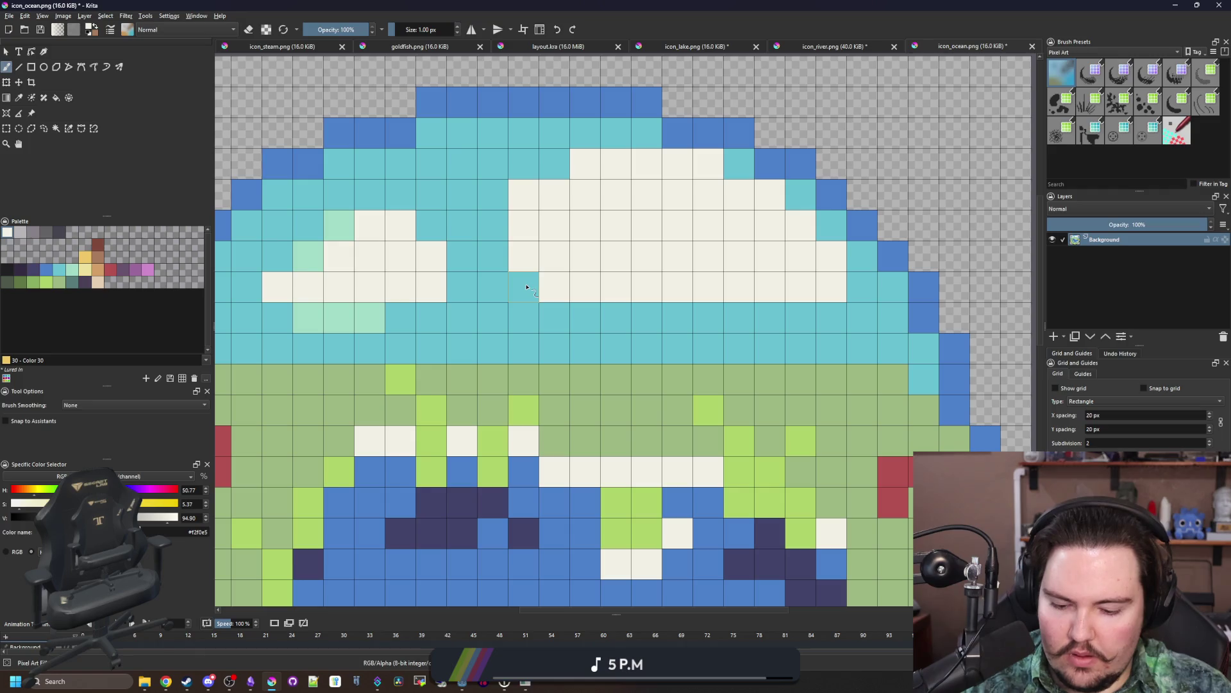
ctrl+click(366, 310)
click(525, 256)
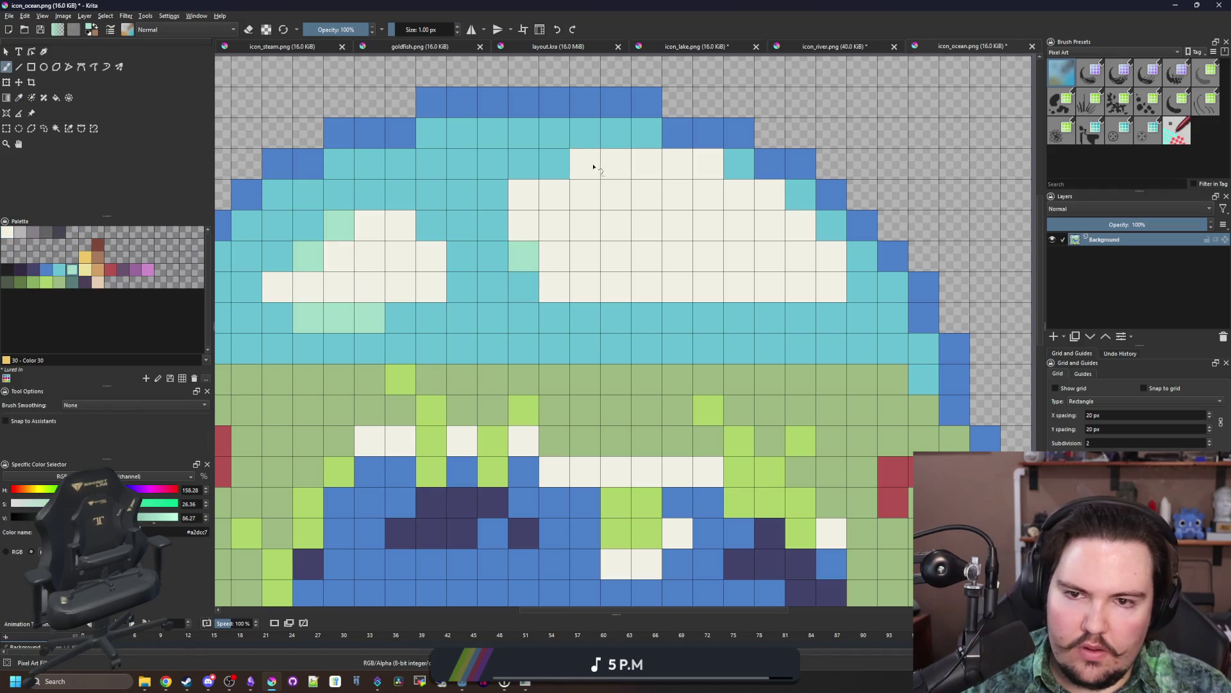
click(645, 165)
click(677, 193)
click(525, 194)
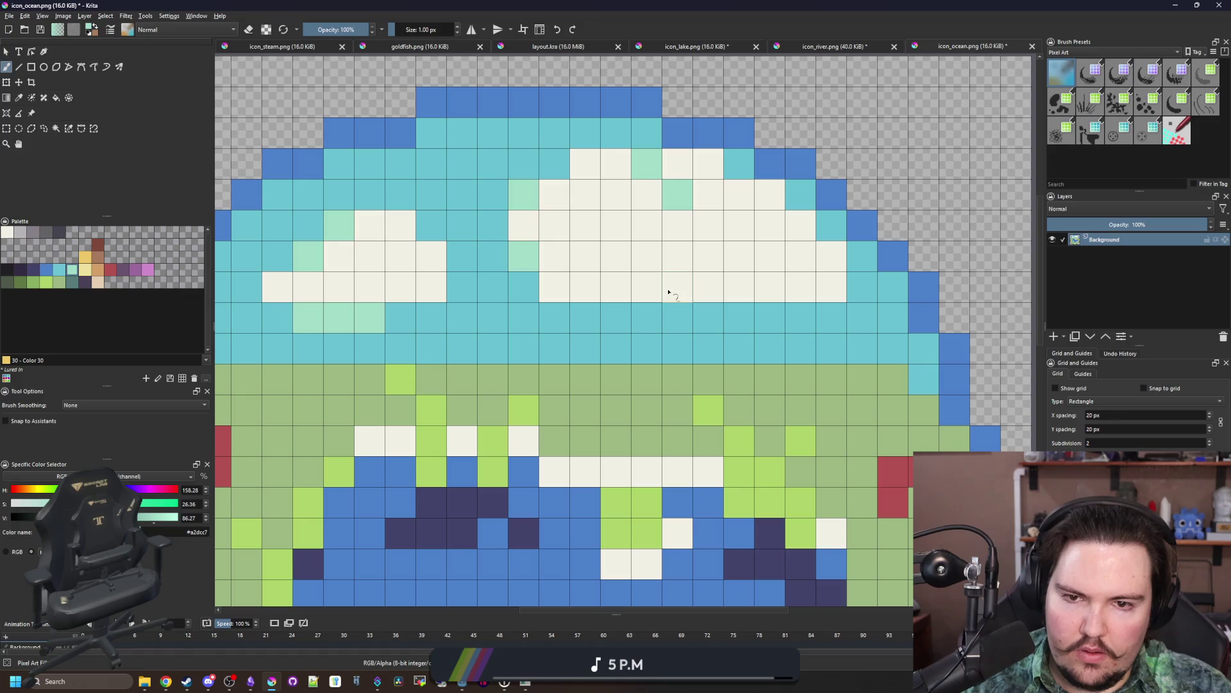
Step: Shade the cloud's top cells, right edge and underside rows mint
click(679, 166)
click(708, 165)
click(832, 258)
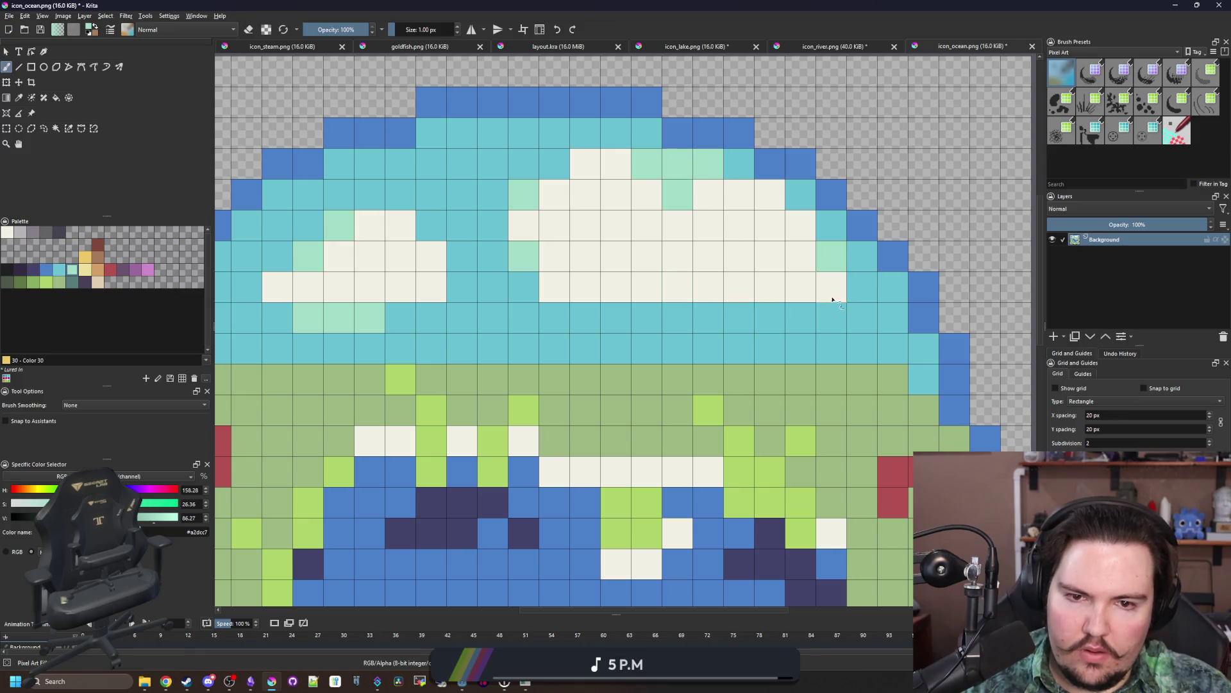
click(831, 288)
click(802, 290)
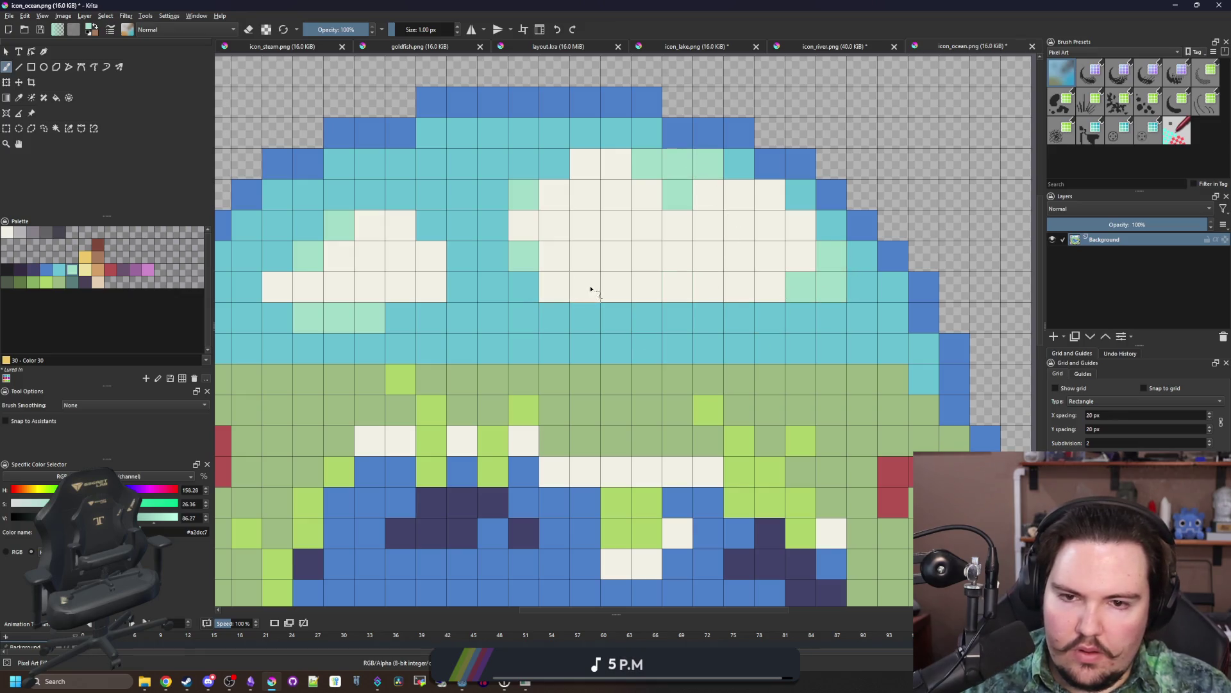
mouse_move(591, 288)
mouse_down()
mouse_move(660, 286)
mouse_move(551, 287)
mouse_up()
drag(621, 266, 742, 261)
Step: Sample the sky cyan from the canvas, return to mint, then pick the brown swatch
scroll(586, 263, down, 5)
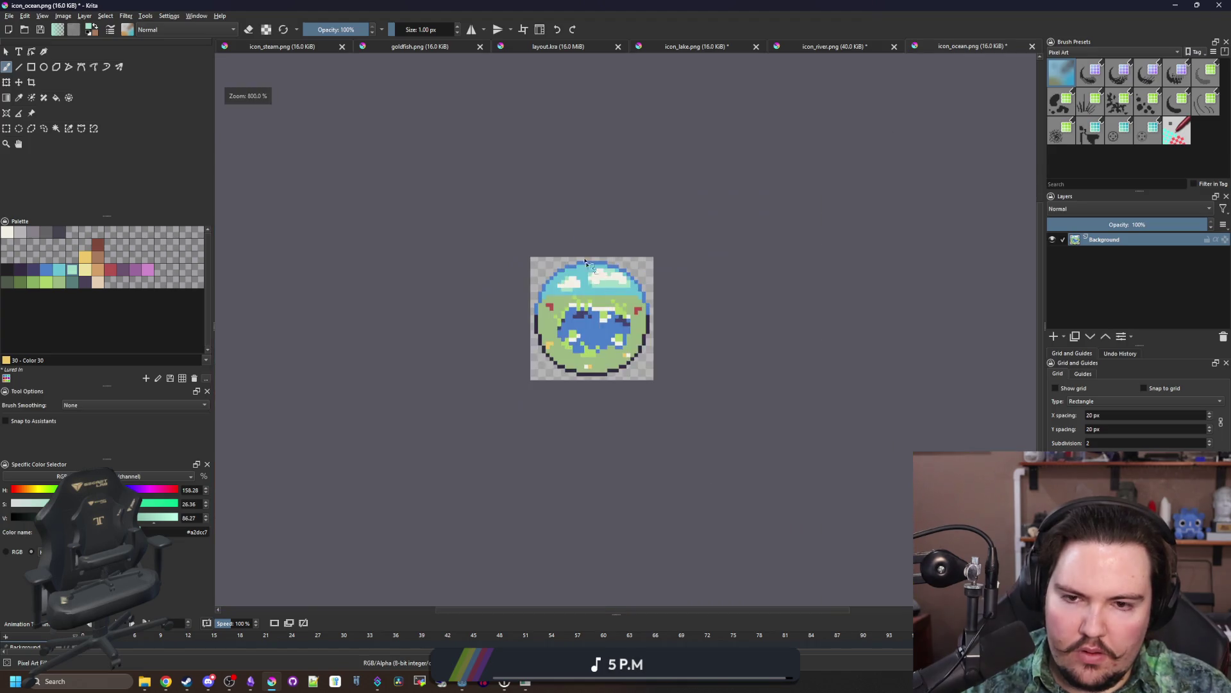
scroll(581, 212, down, 2)
scroll(580, 201, up, 7)
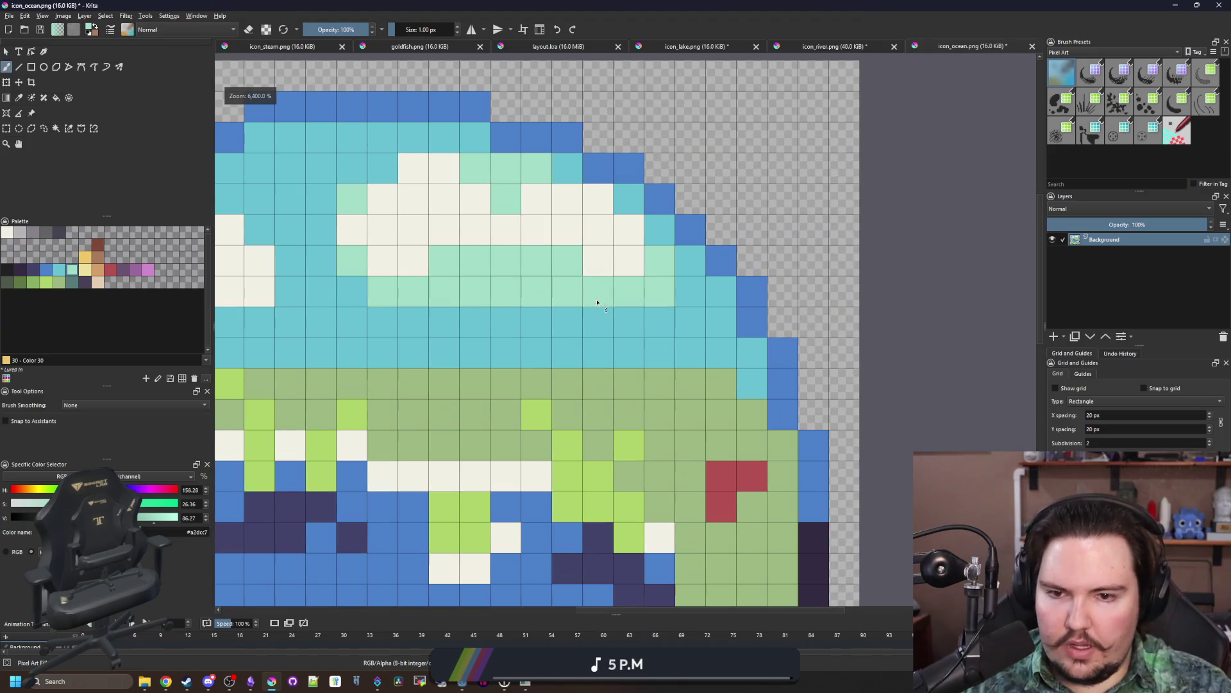
ctrl+click(641, 340)
scroll(642, 308, down, 8)
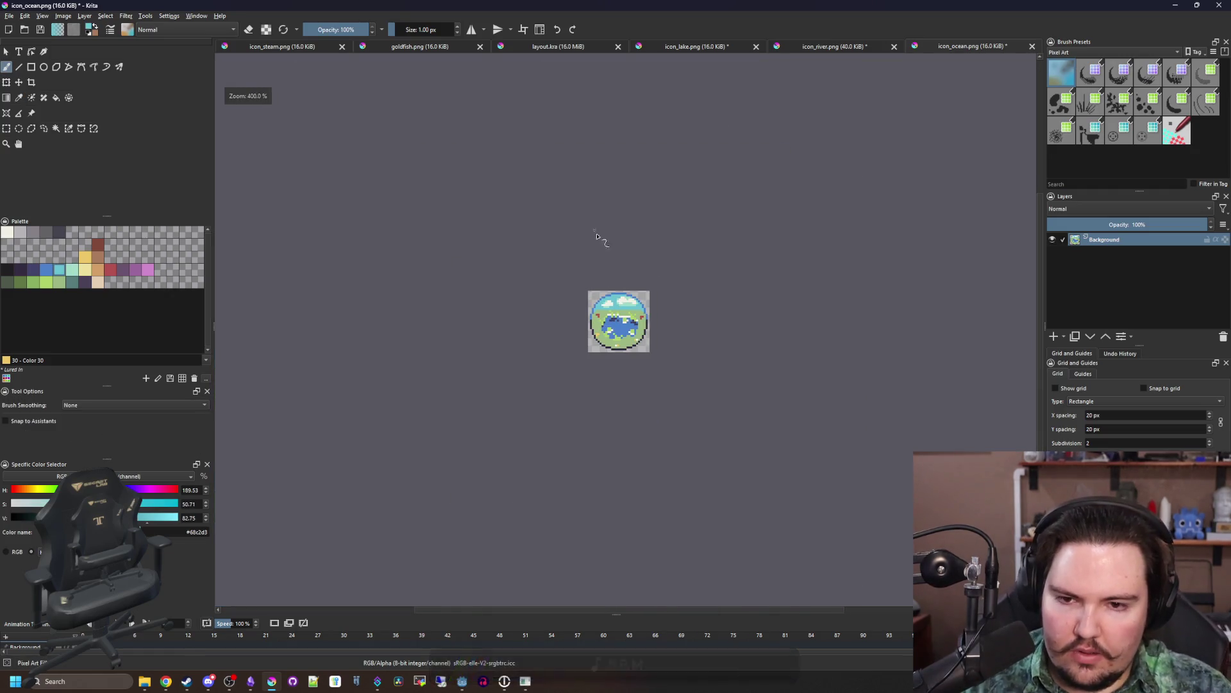
scroll(628, 314, up, 6)
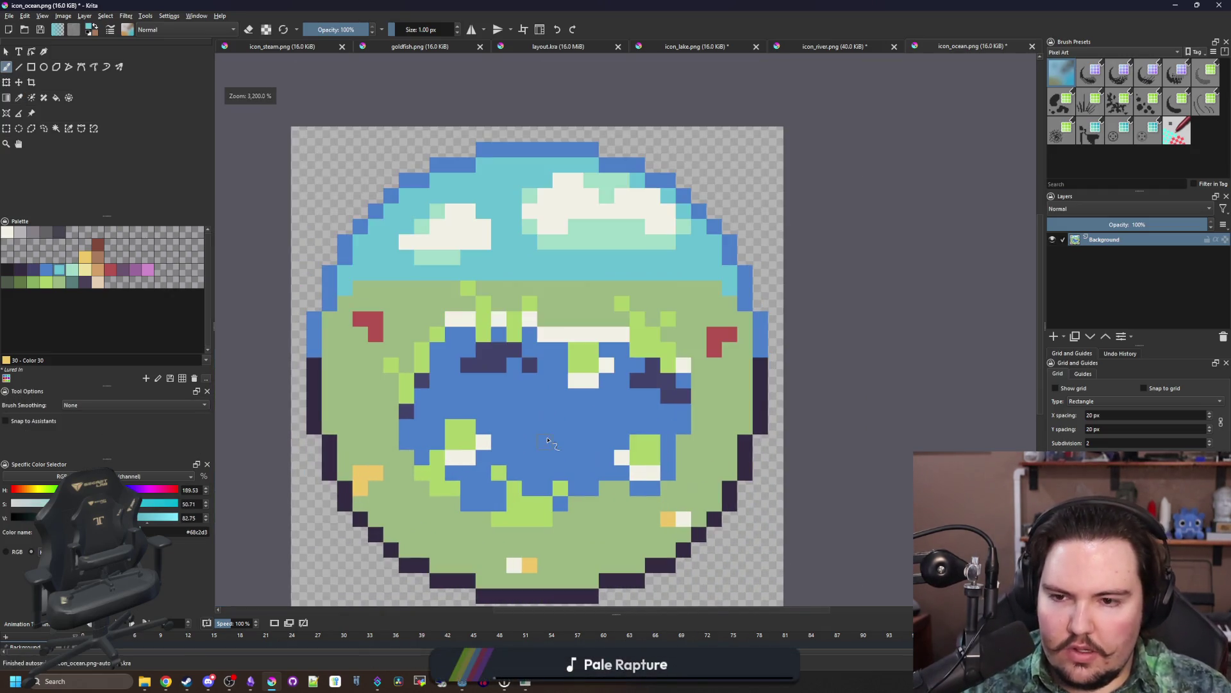
scroll(356, 289, up, 1)
ctrl+click(467, 243)
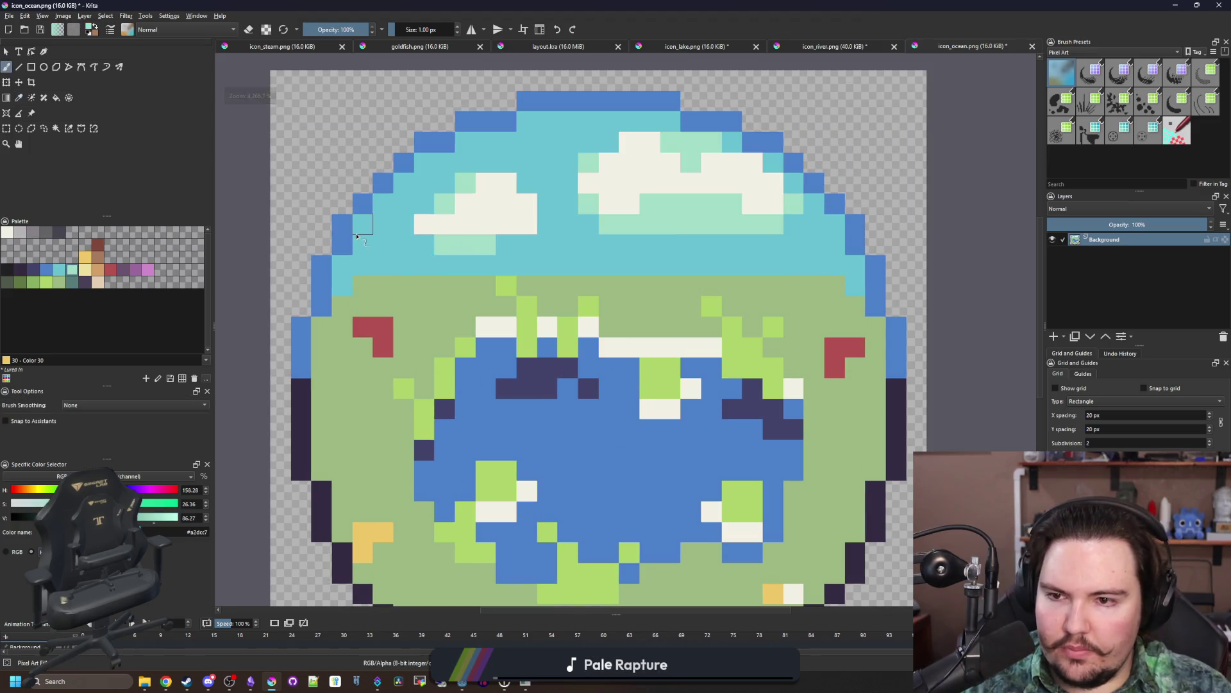
scroll(396, 260, down, 3)
scroll(426, 420, up, 3)
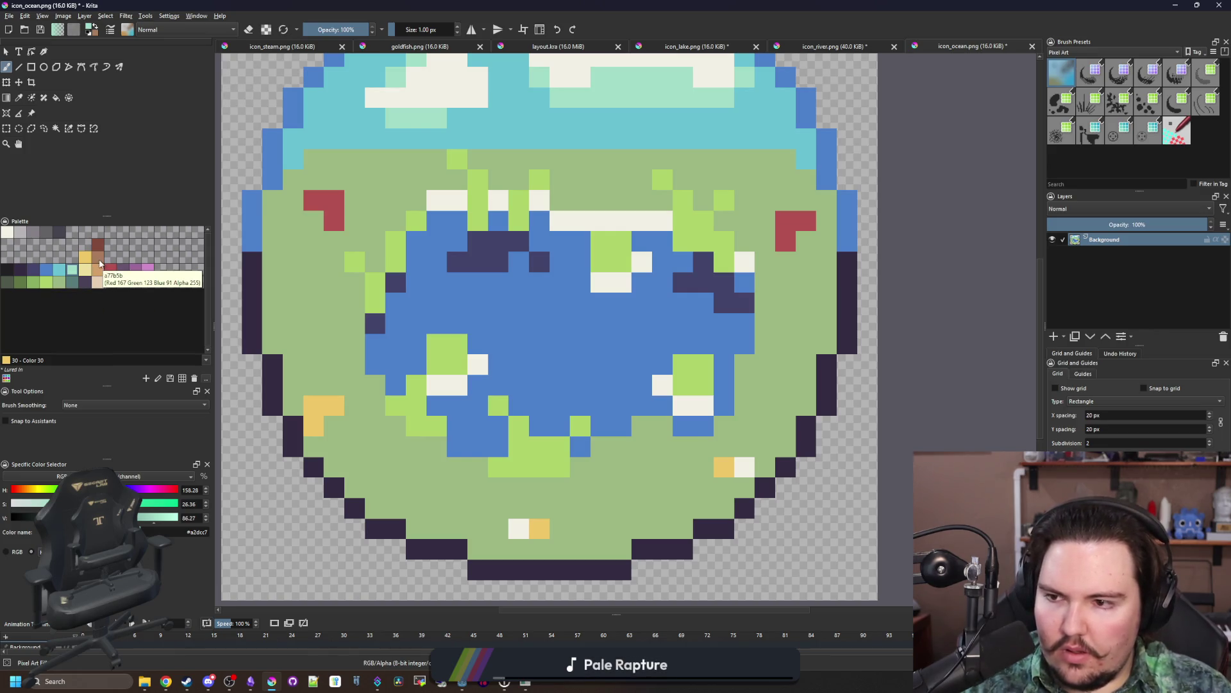
click(98, 257)
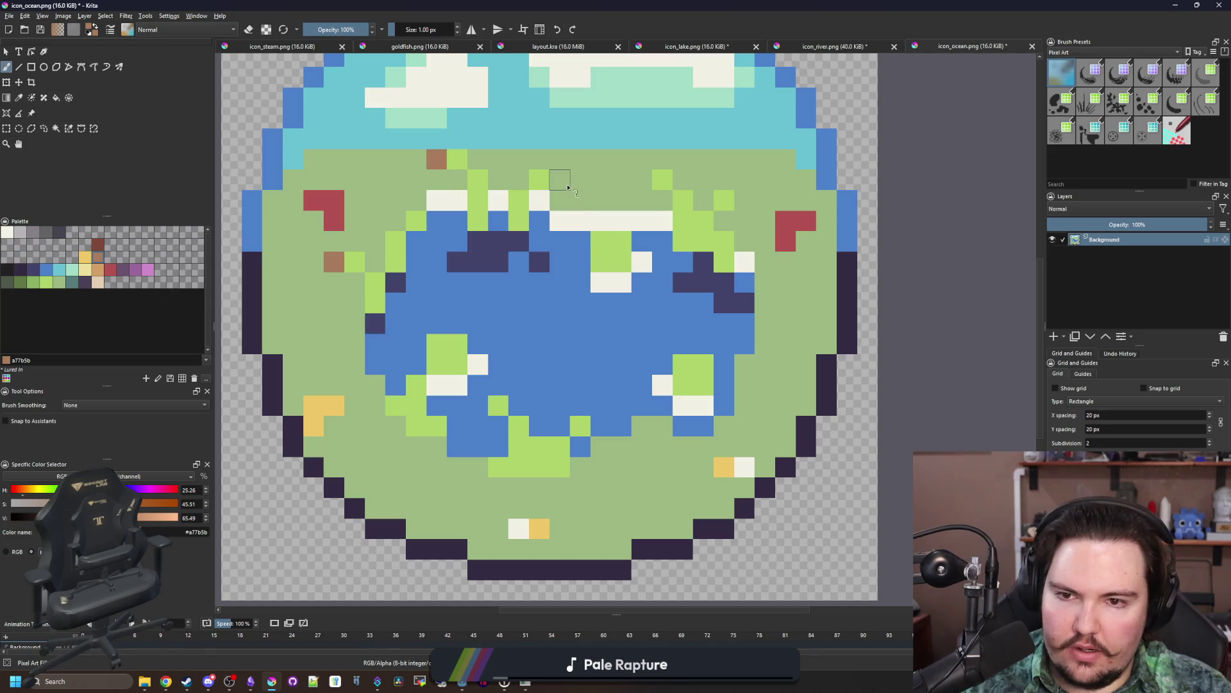